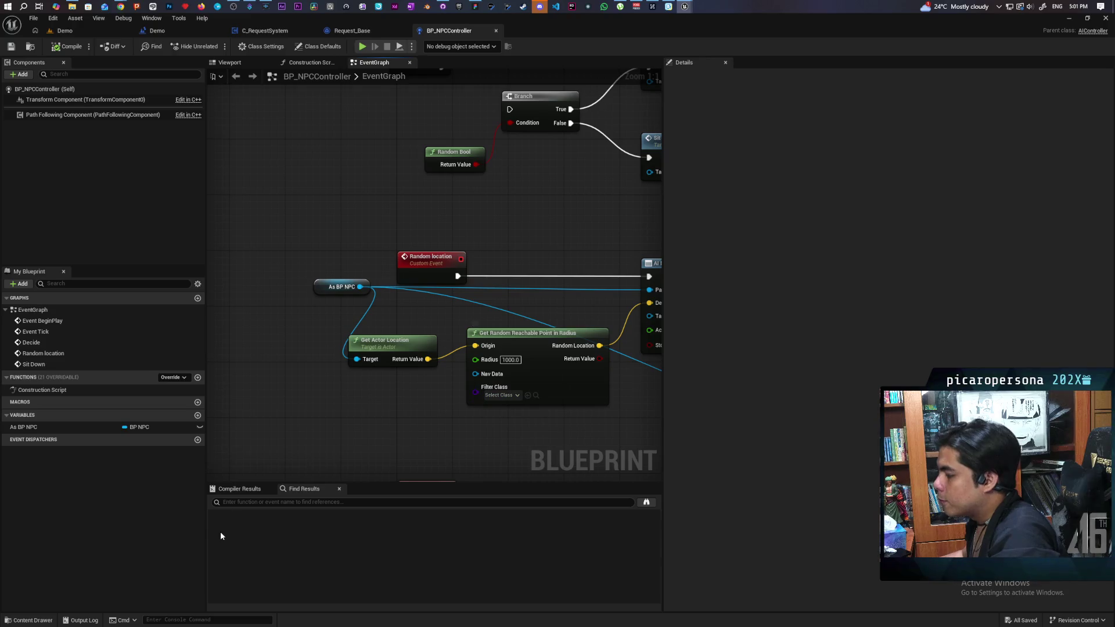
In the Blueprints folder, create a Blueprint class with NavigationQueryFilter as its parent.
left_click(38, 617)
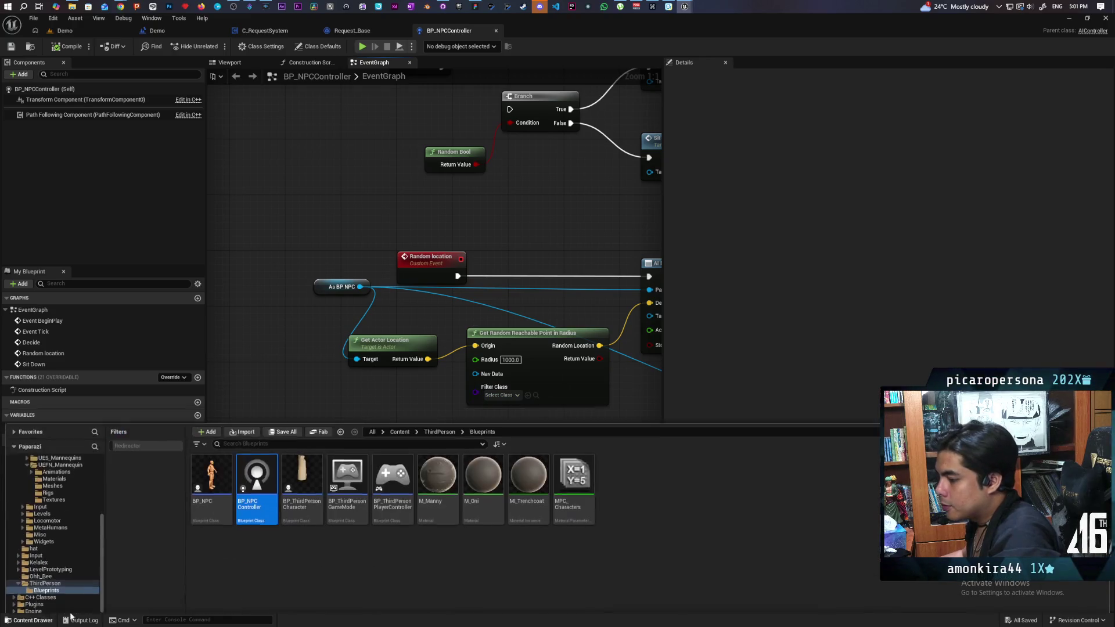
right_click(274, 552)
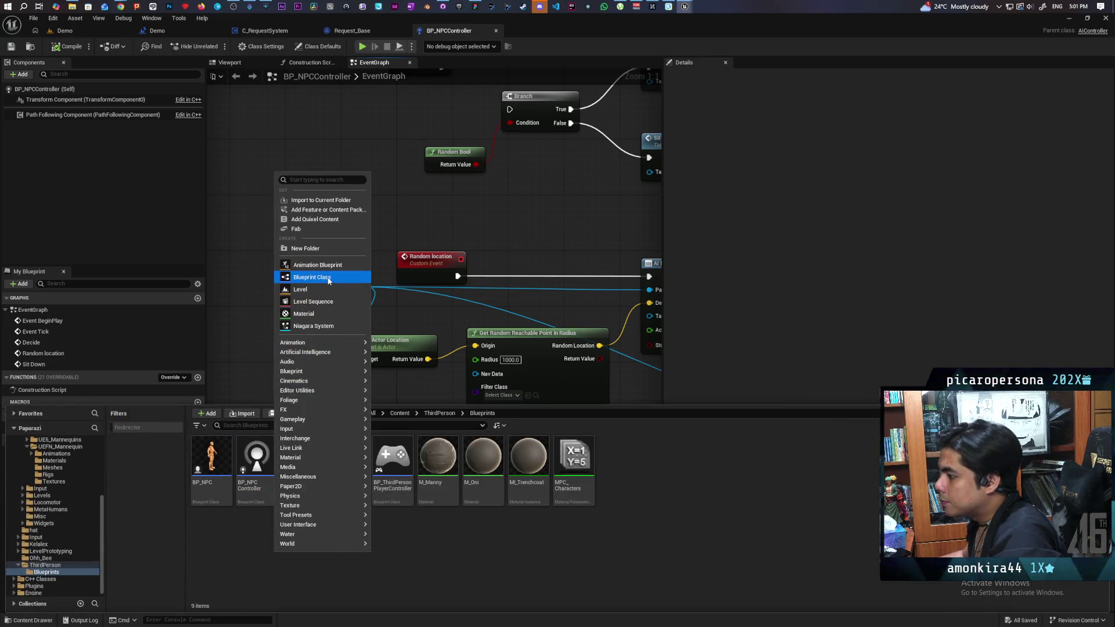
left_click(314, 277)
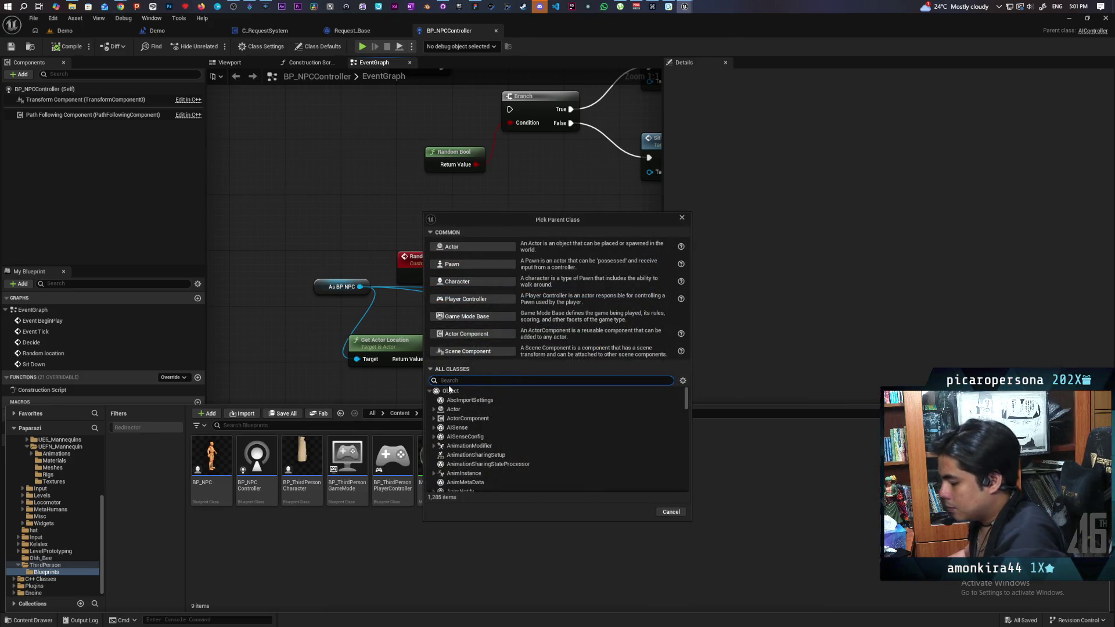
type("navigati")
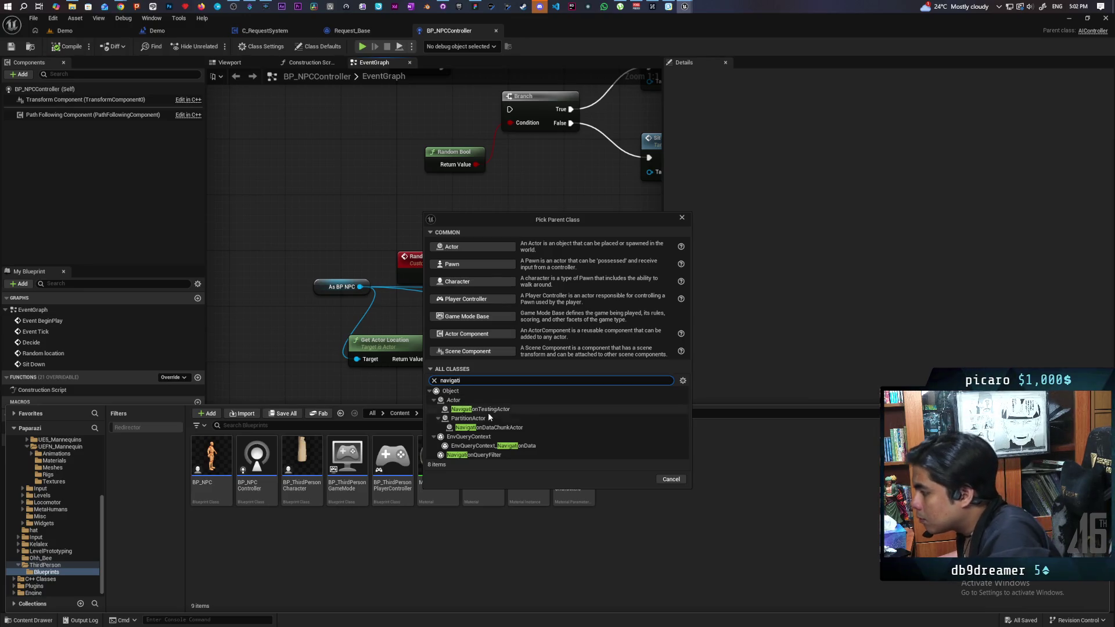
left_click(498, 456)
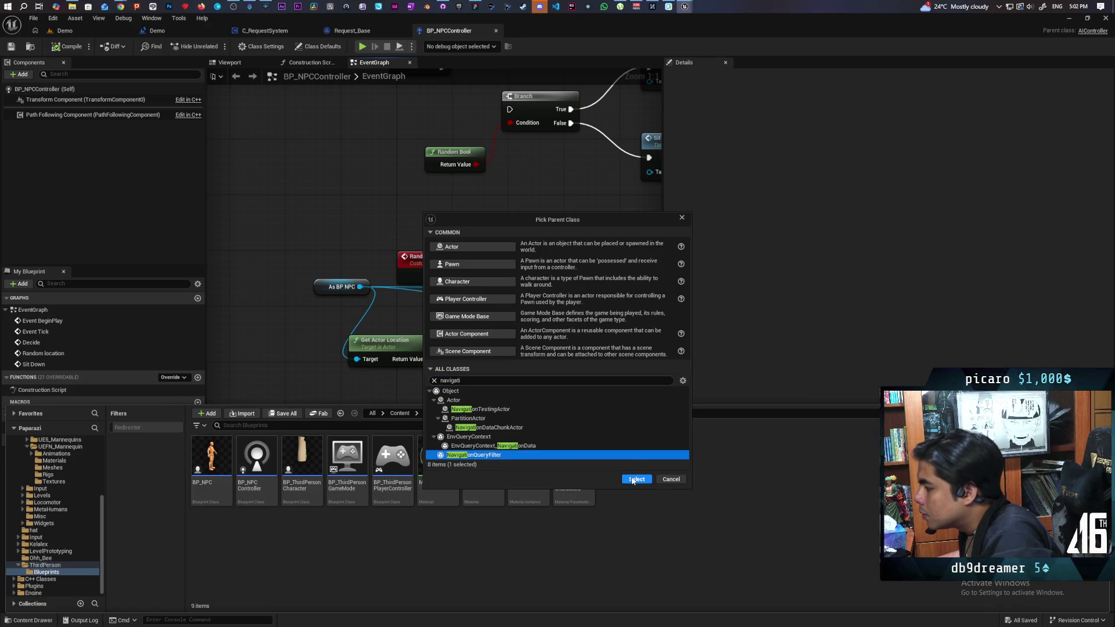
left_click(635, 479)
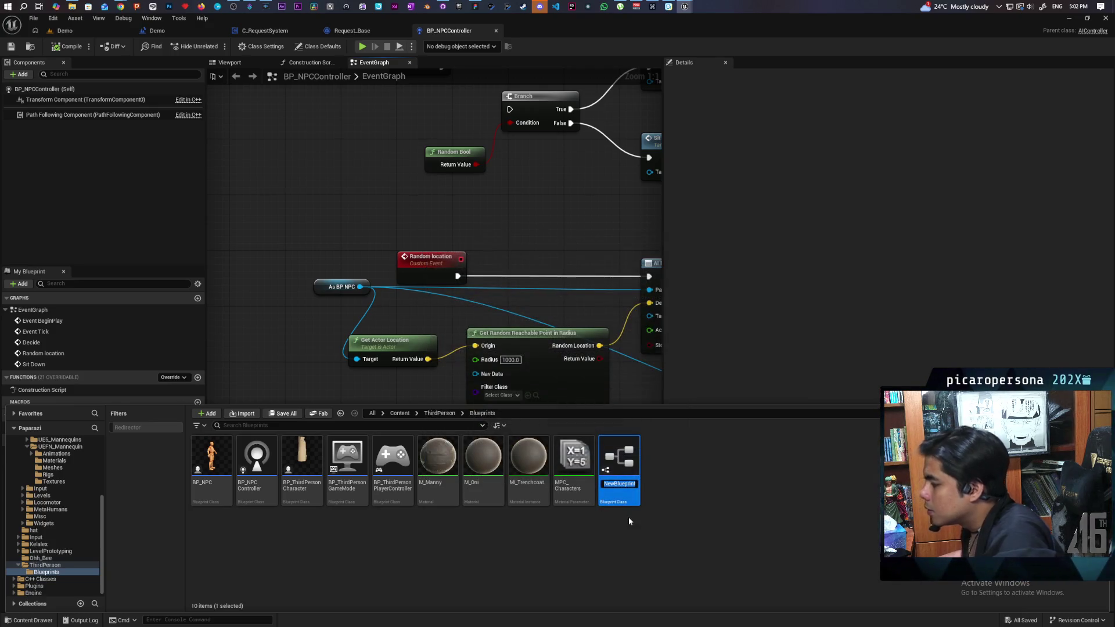
Name the new asset NQF_TestArea, save it, and drag it into the controller's graph.
type("NQF_")
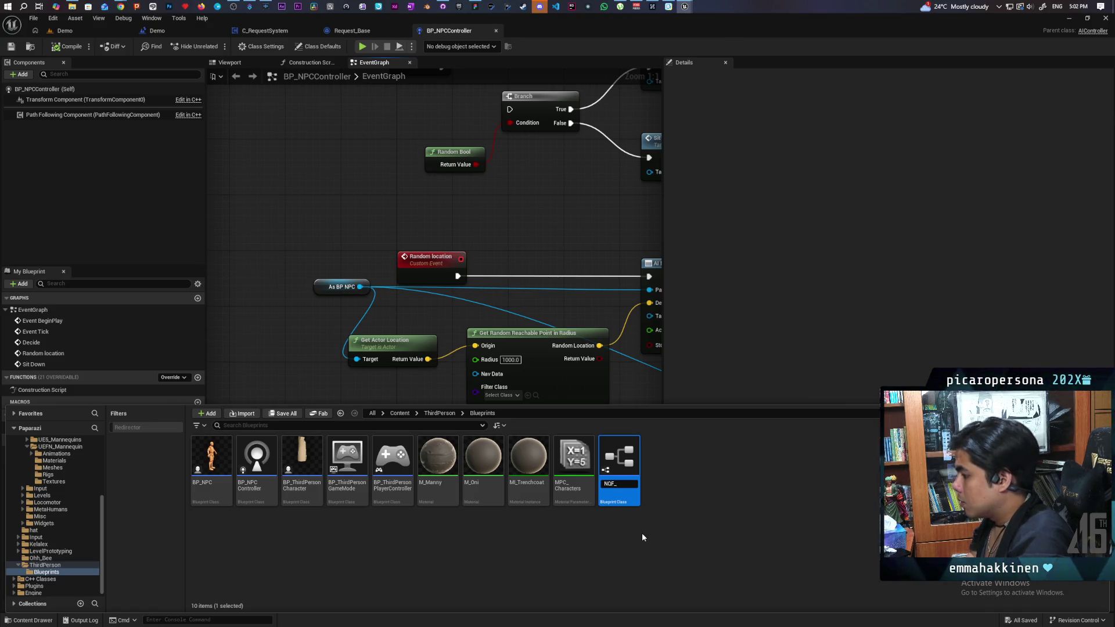
type("NPC")
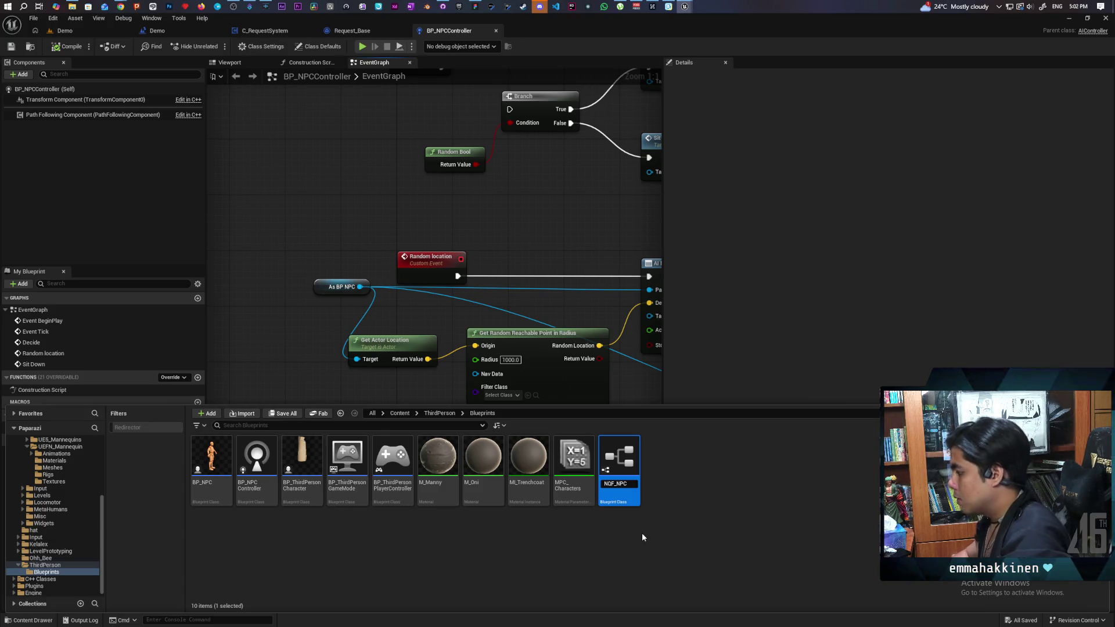
key("BackSpace")
key("BackSpace")
key("BackSpace")
type("TestA")
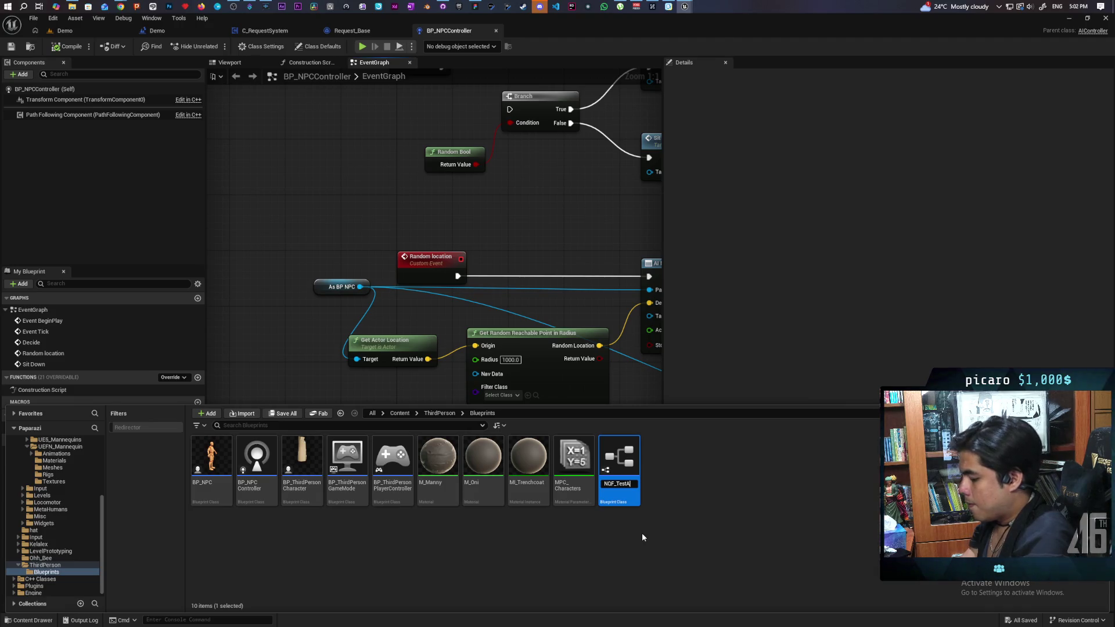
type("rea")
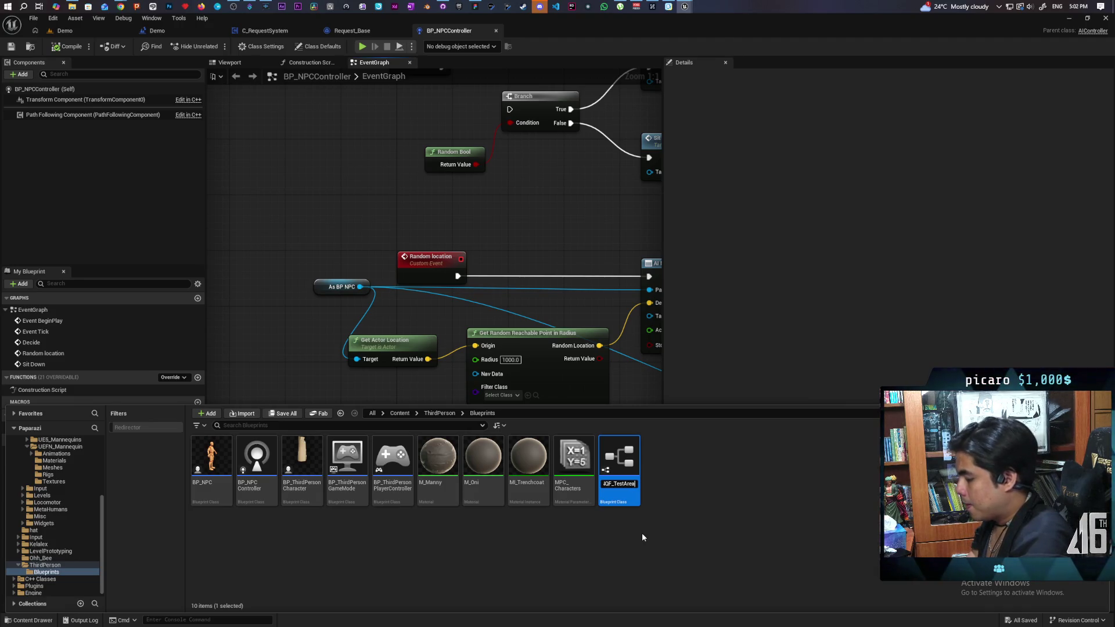
key("Return")
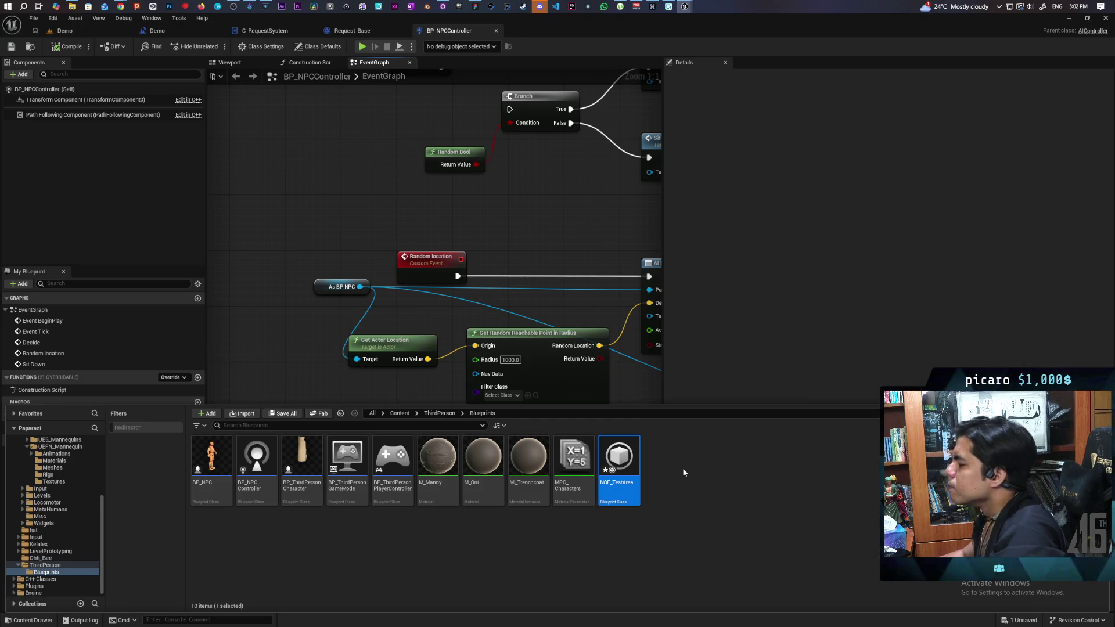
key("ctrl+s")
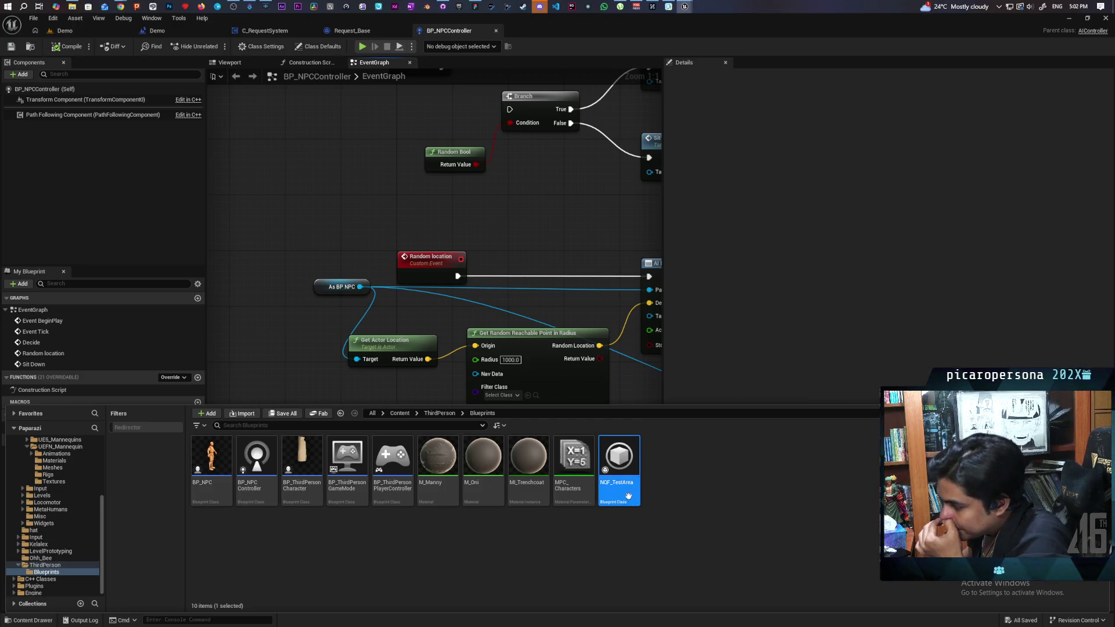
mouse_move(619, 459)
left_mouse_down()
mouse_move(440, 364)
mouse_move(400, 388)
mouse_move(412, 411)
left_mouse_up()
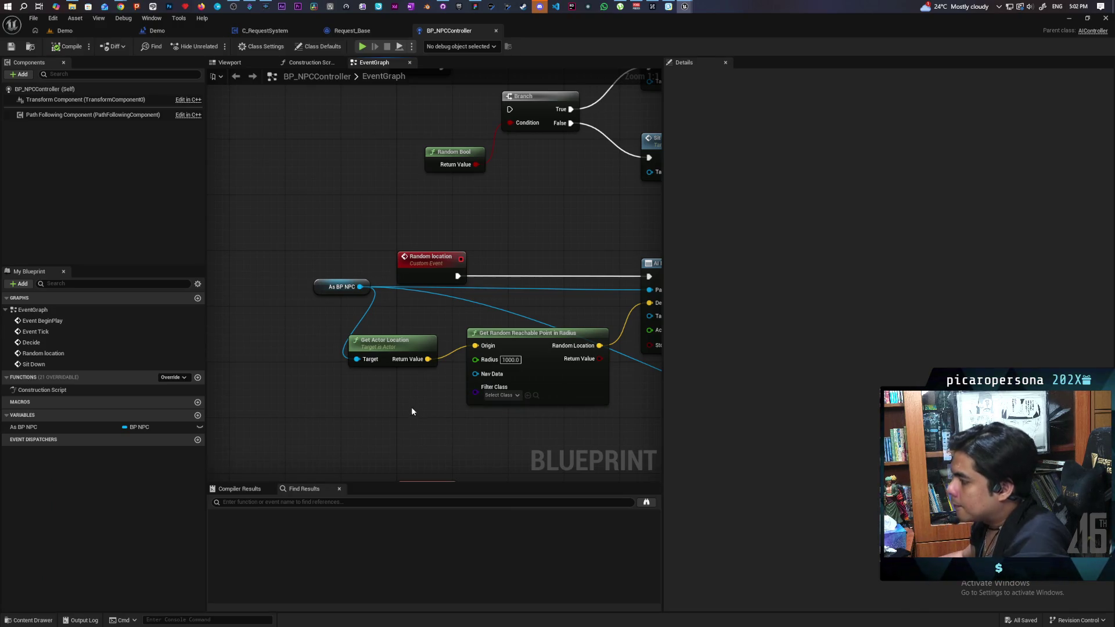
Set Get Random Reachable Point in Radius's filter class to NQF_TestArea, save, then open NQF_TestArea.
left_click(528, 396)
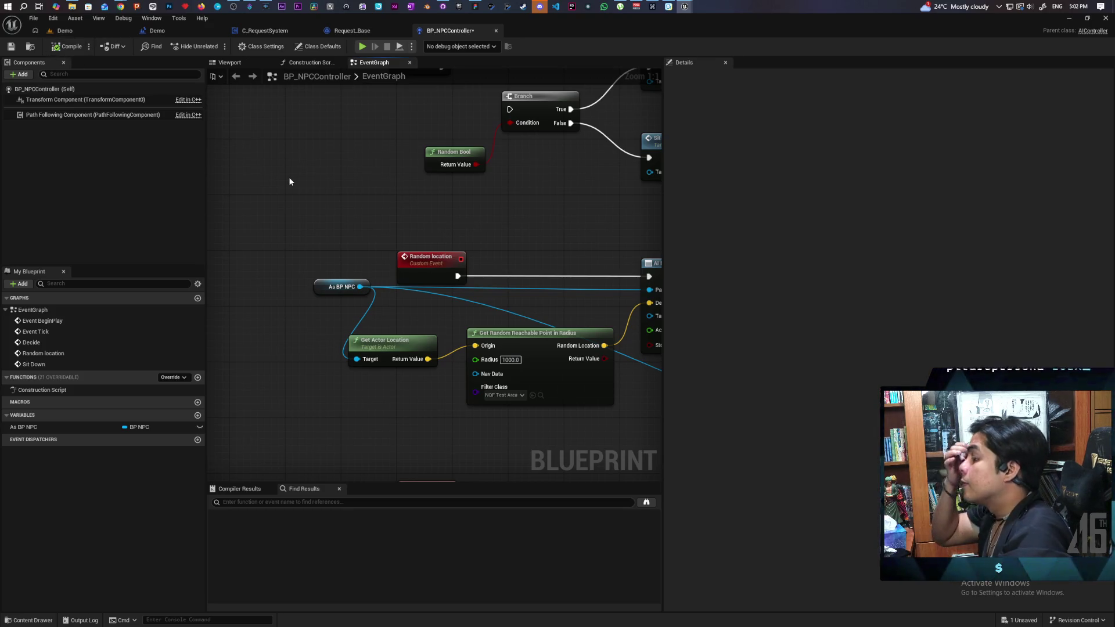
key("ctrl+s")
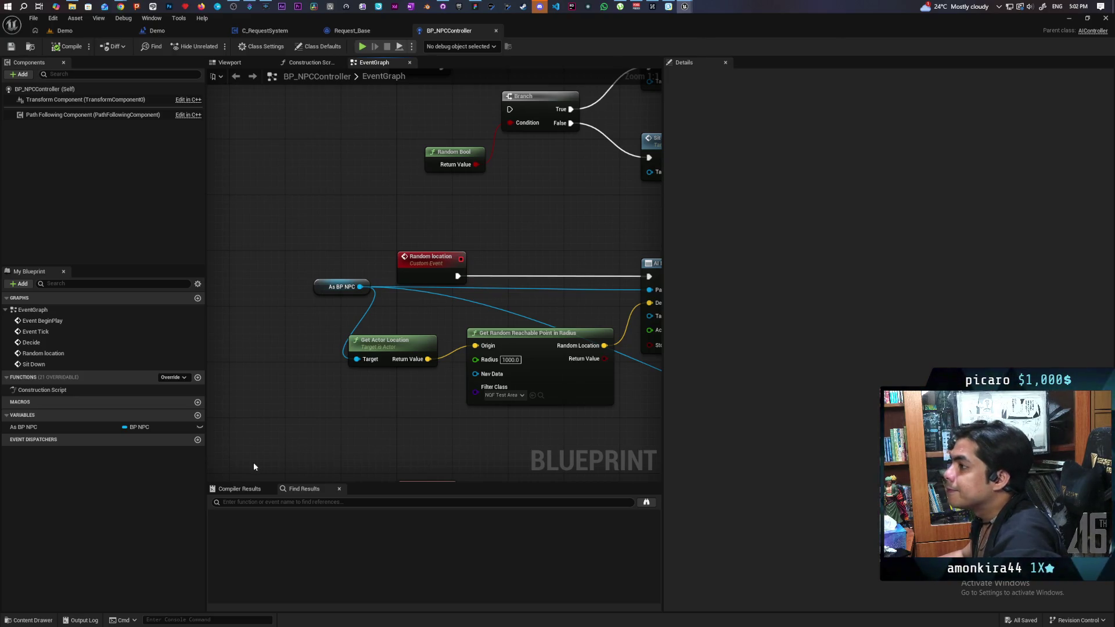
left_click(27, 619)
double_click(622, 453)
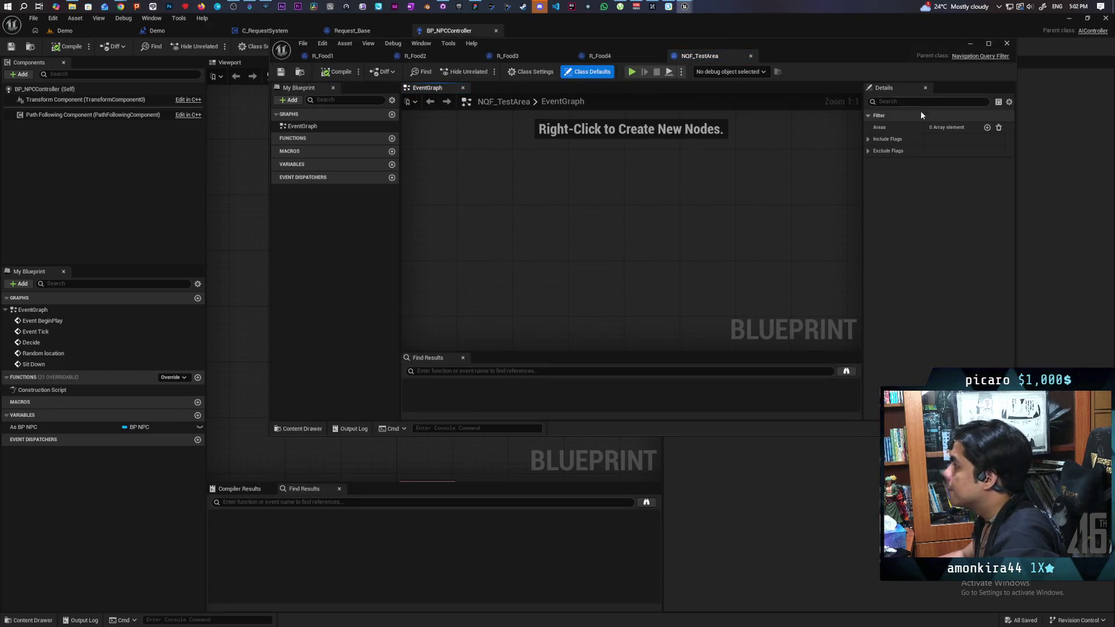
Add one Areas entry with a NavArea class and Is Excluded ticked, no travel cost override.
left_click(868, 139)
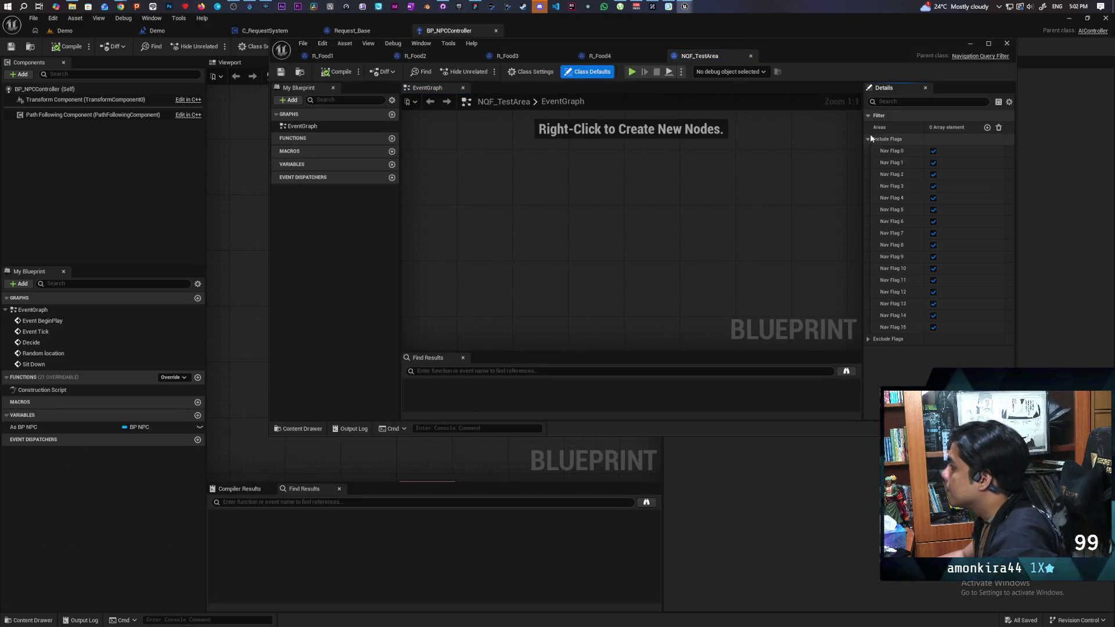
left_click(869, 138)
left_click(987, 128)
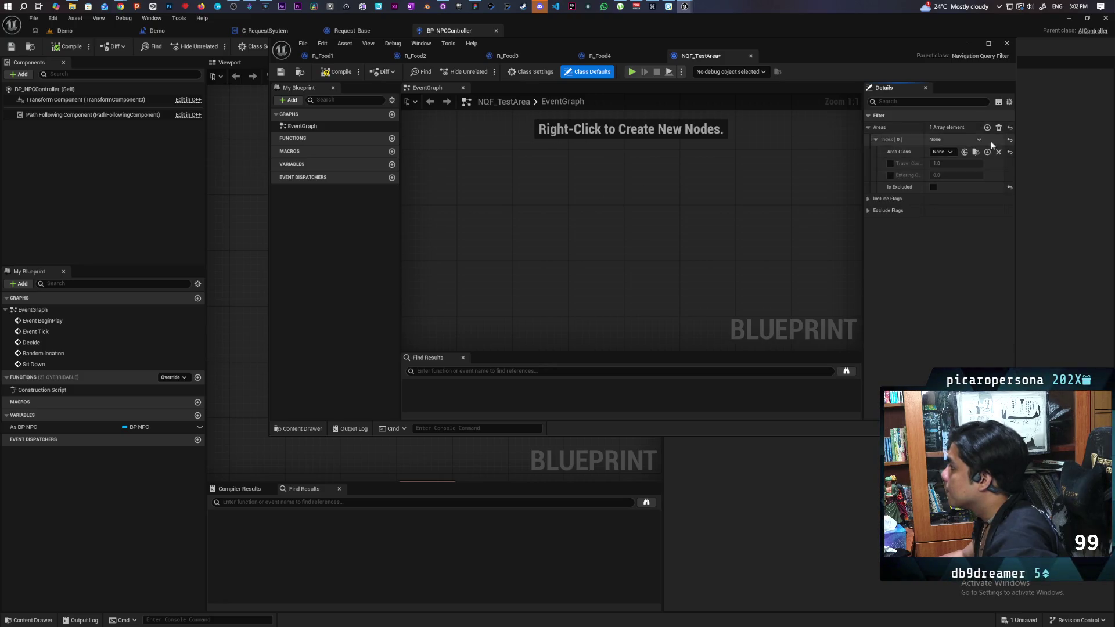
left_click(947, 152)
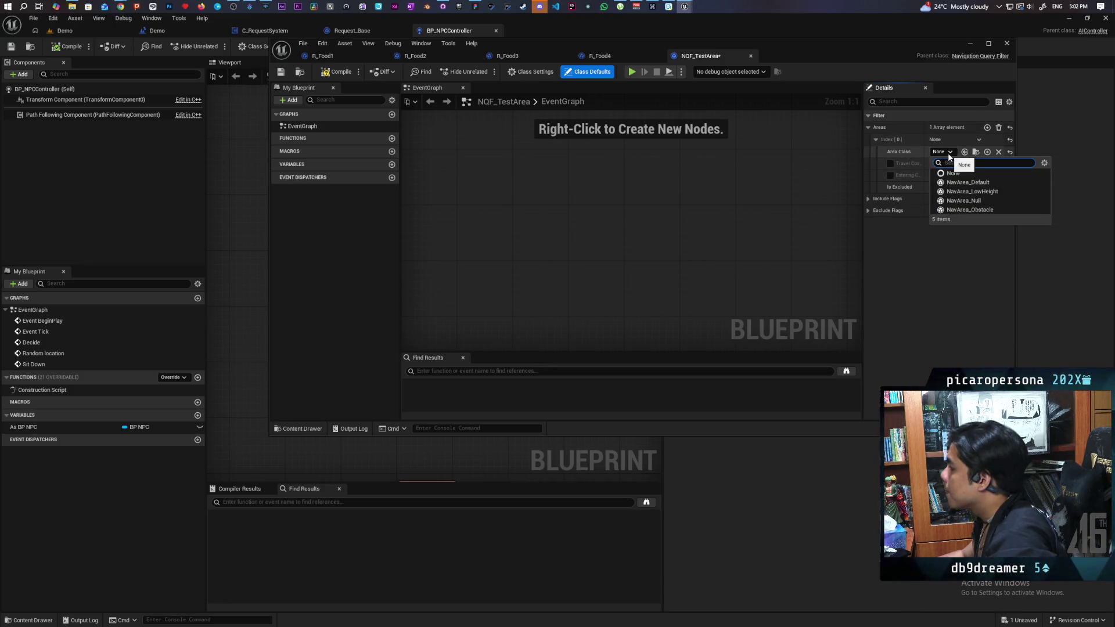
left_click(1000, 192)
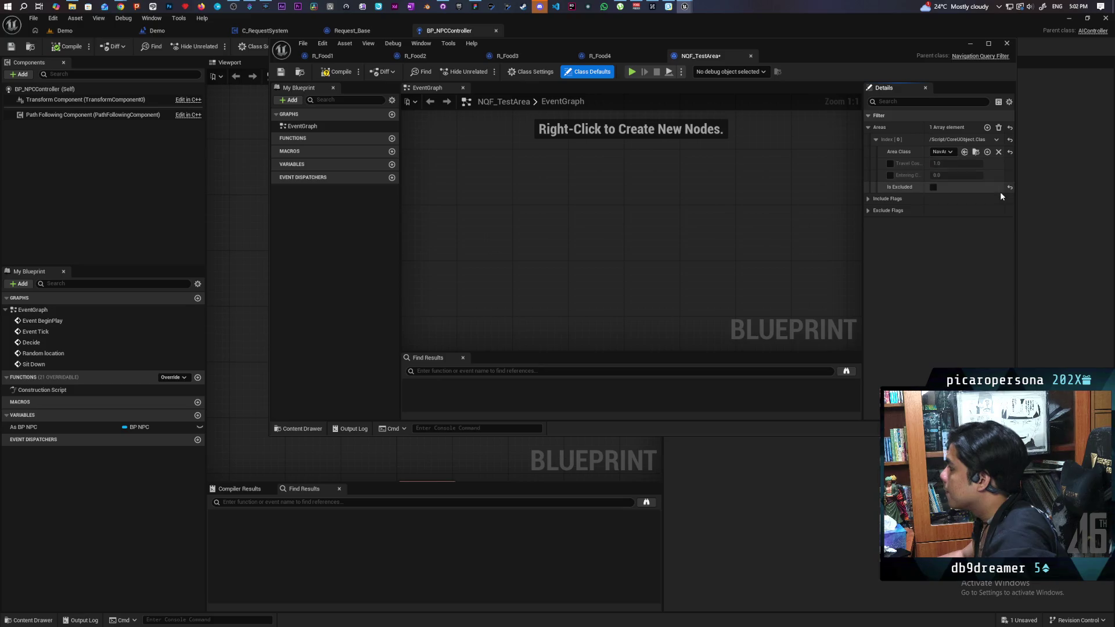
left_click(891, 163)
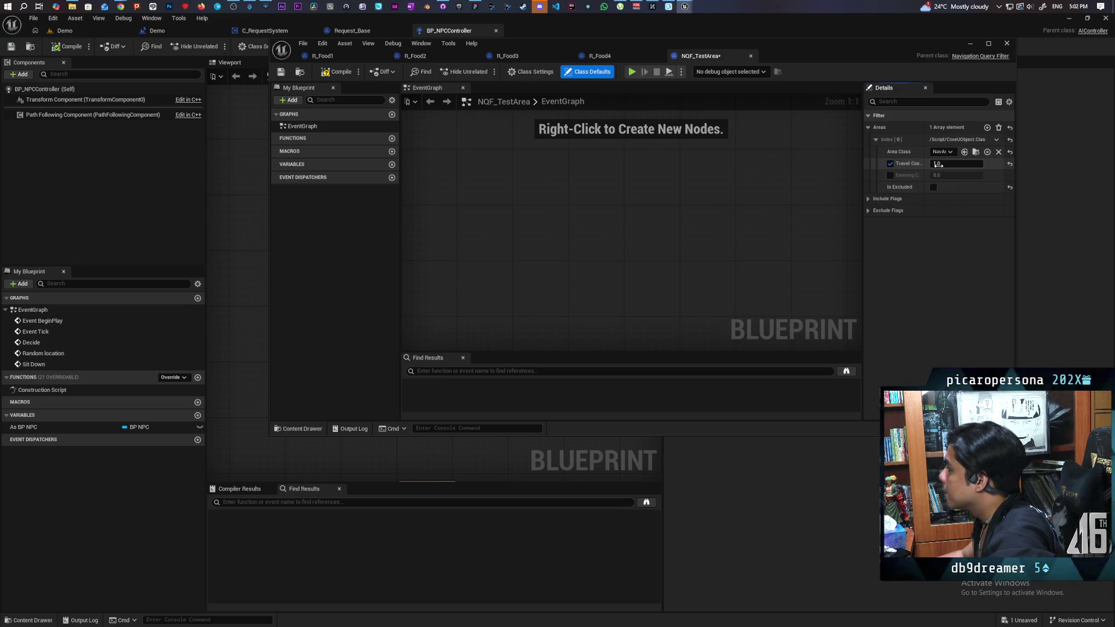
left_click(956, 164)
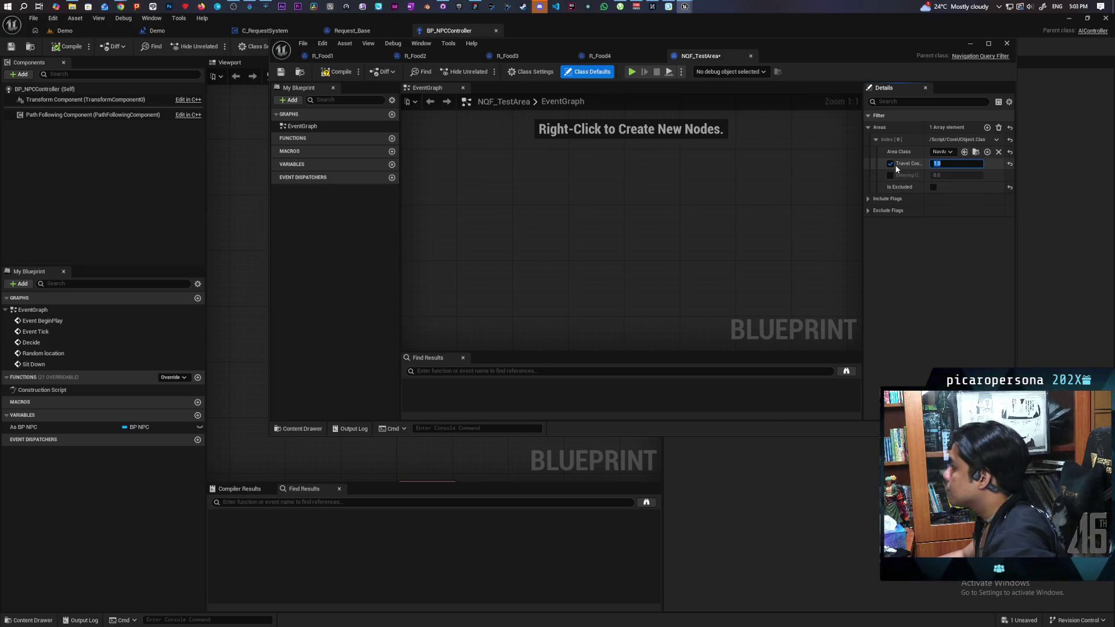
left_click(943, 152)
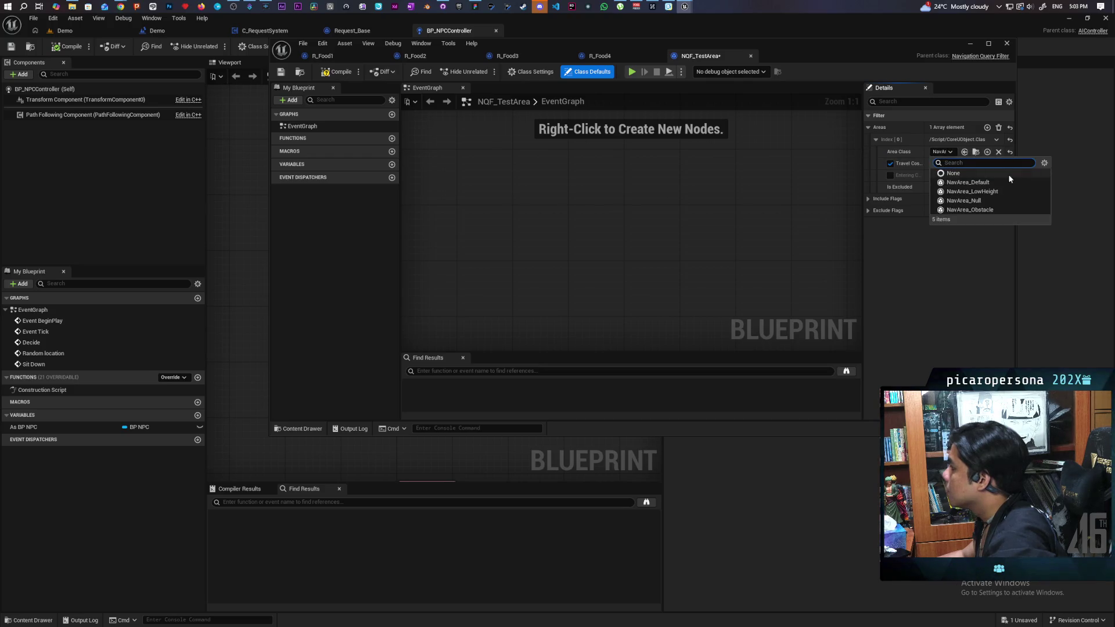
left_click(987, 183)
left_click(891, 163)
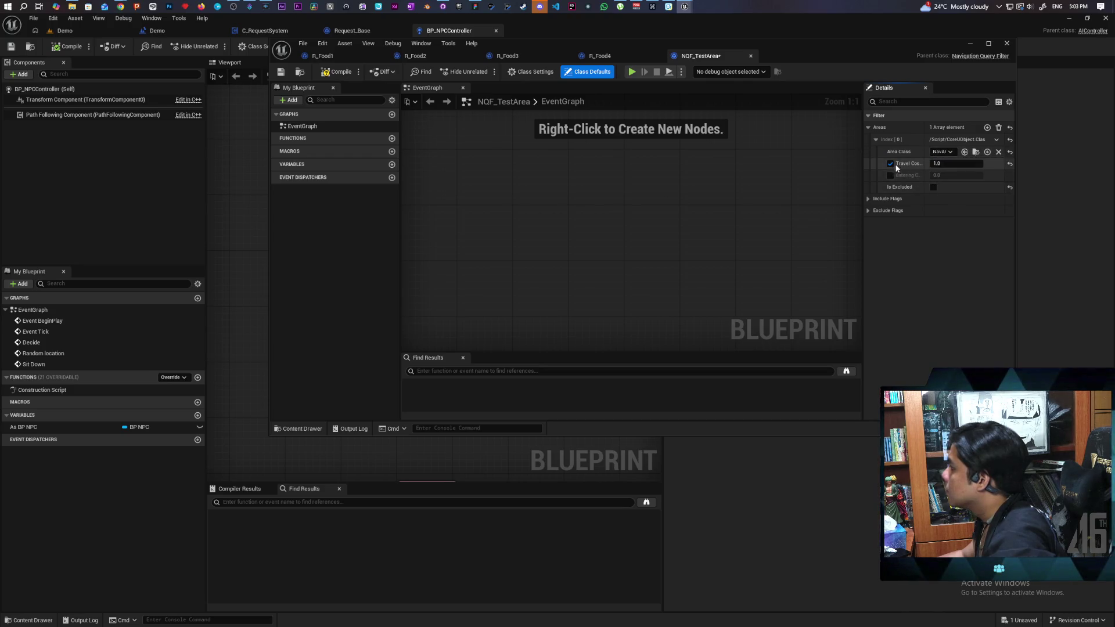
left_click(934, 188)
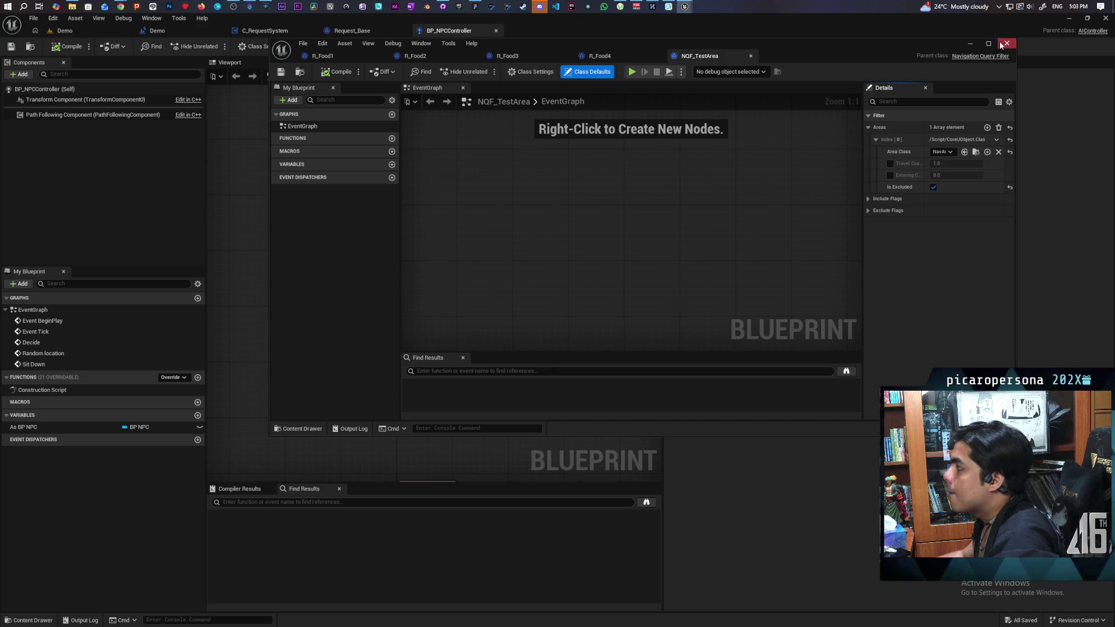
left_click(977, 45)
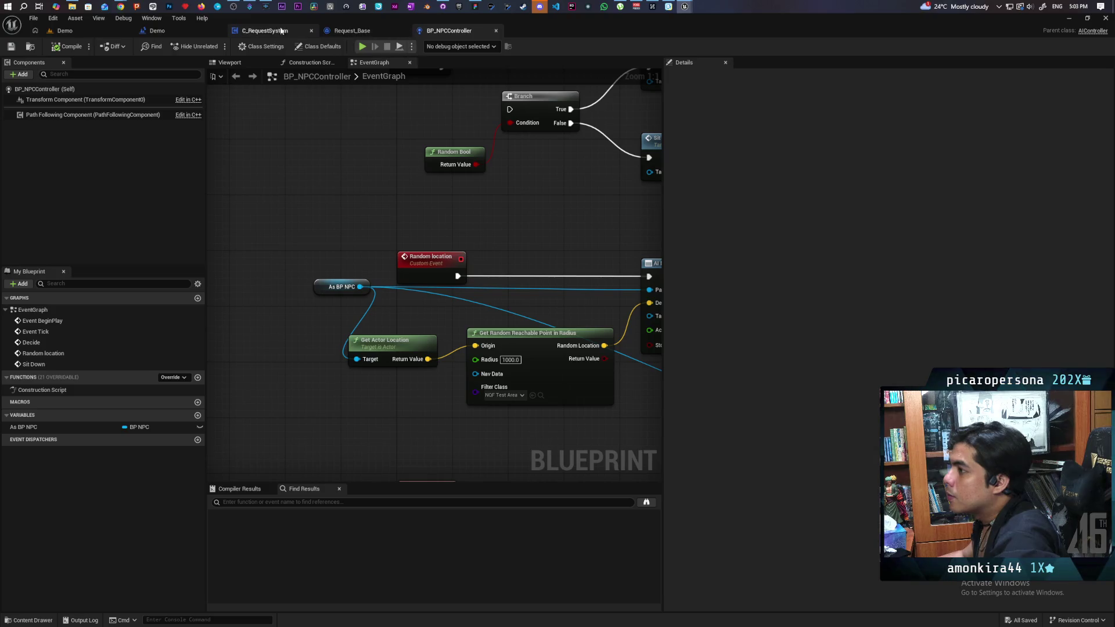
In C_RequestSystem's event graph, unhook Delay from Next Request, then go back to the Demo level.
left_click(264, 30)
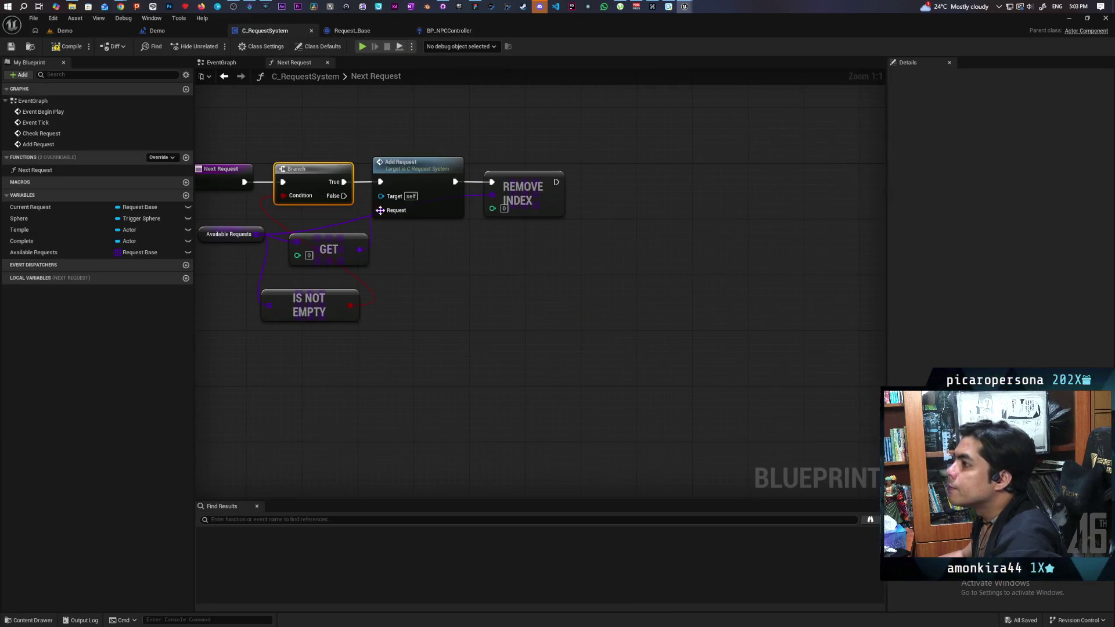
left_click(286, 77)
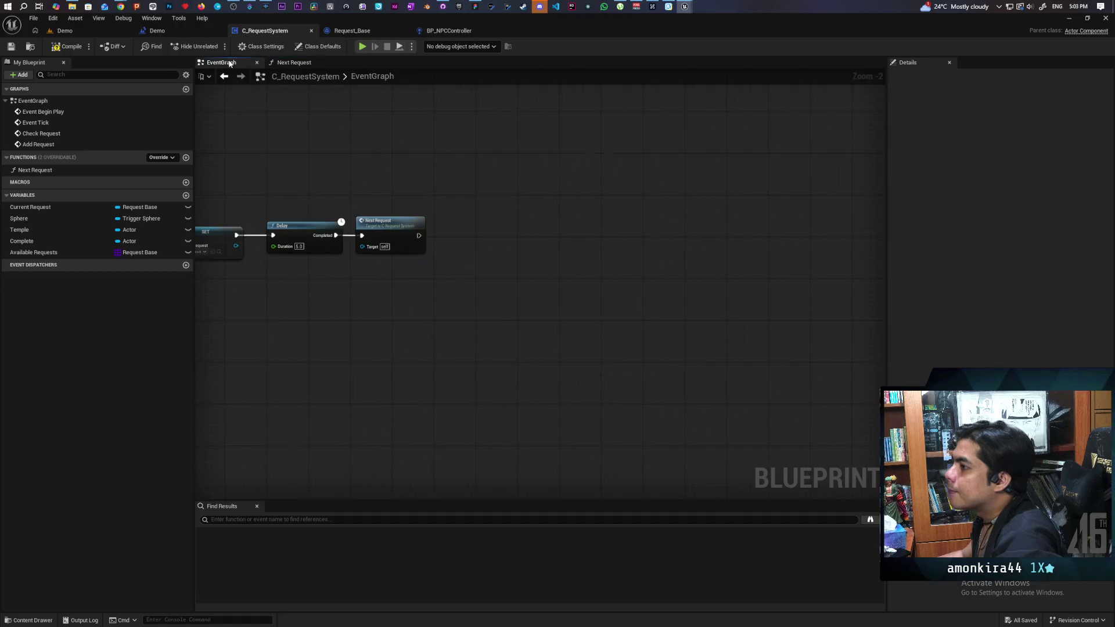
scroll(421, 175, "up", 5)
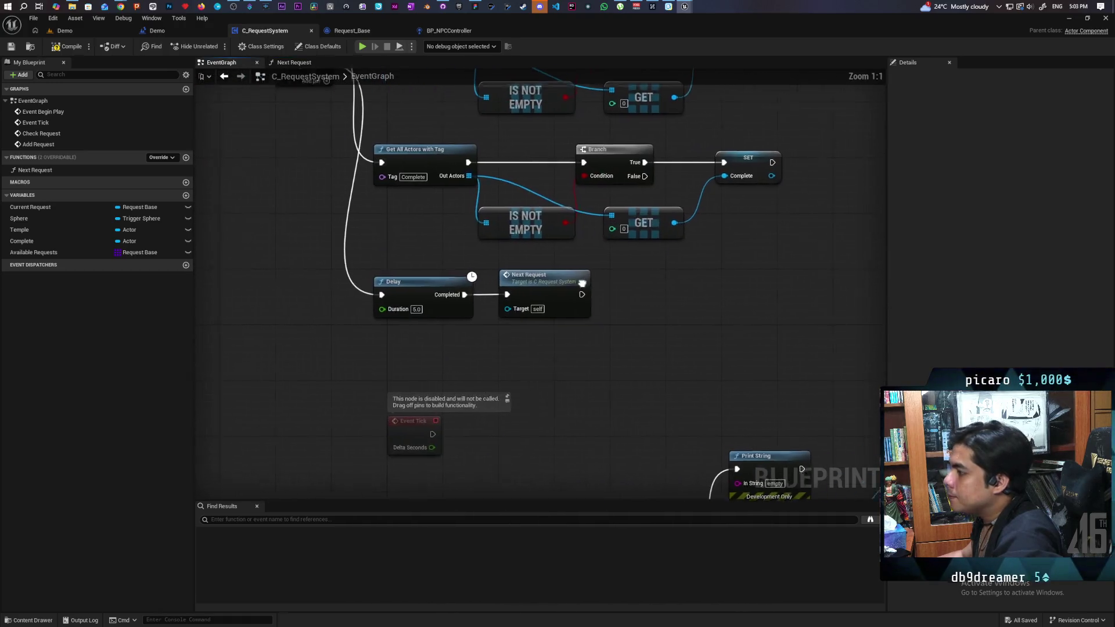
left_click(507, 295, "alt")
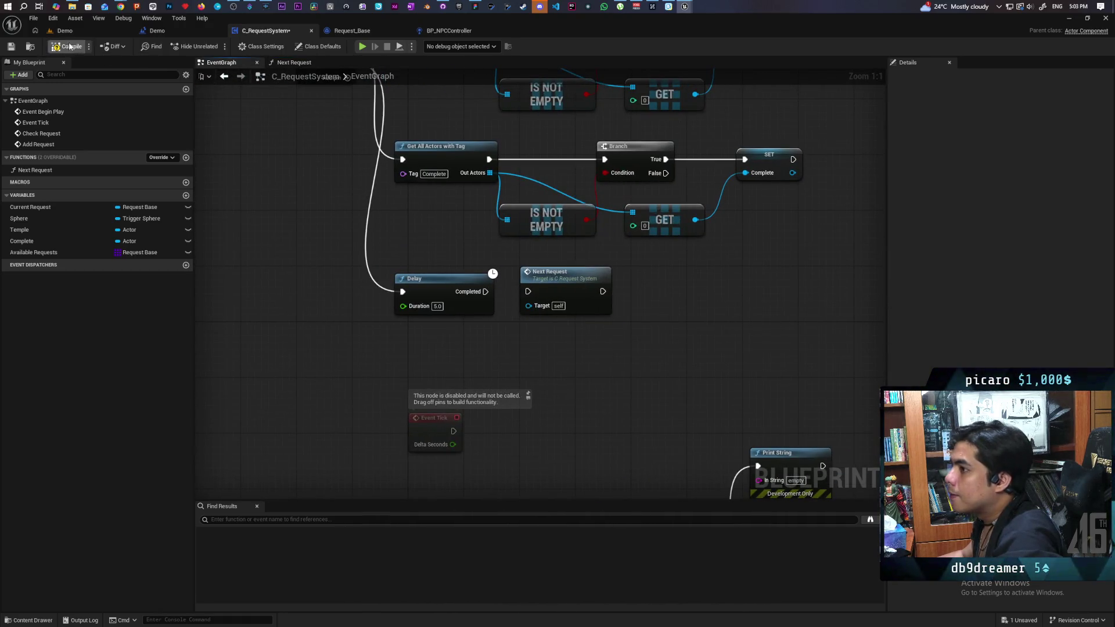
left_click(88, 34)
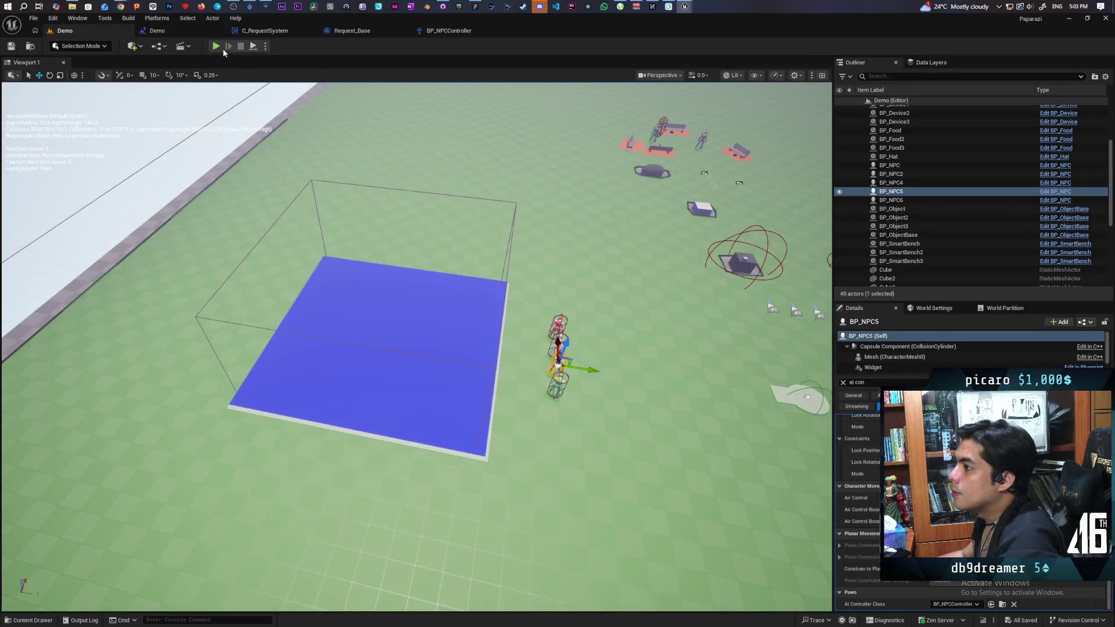
key("alt+p")
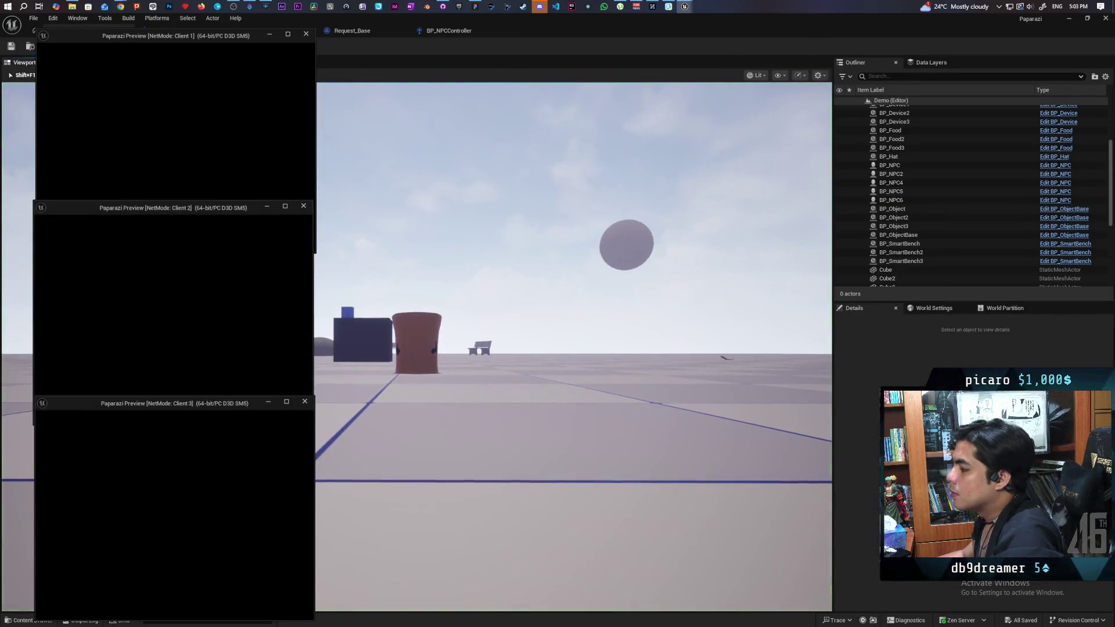
left_click(533, 428)
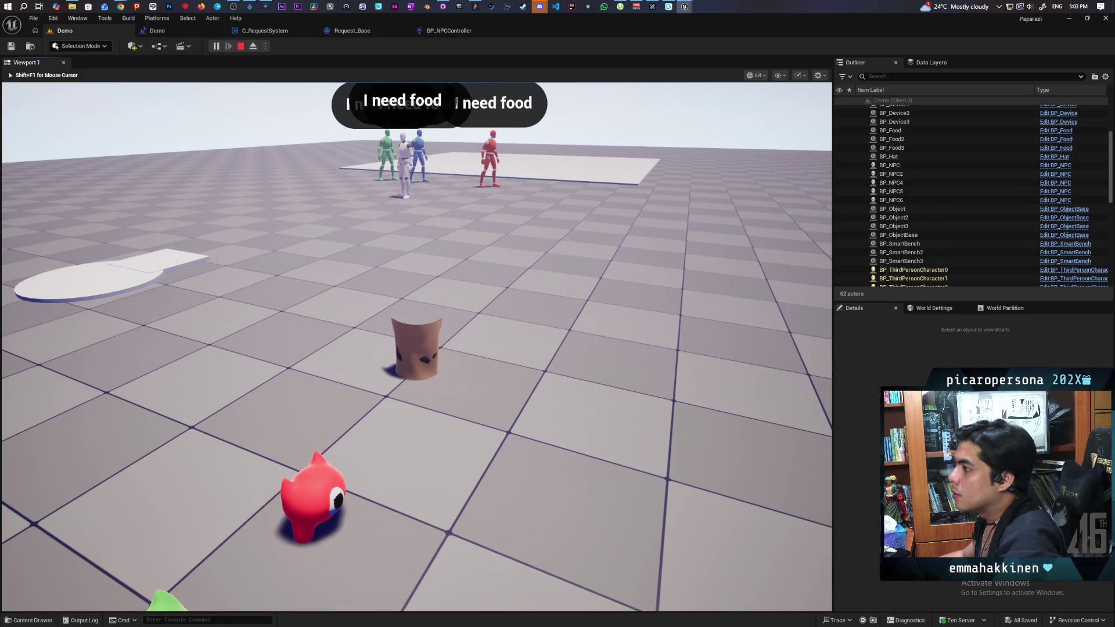
key("w")
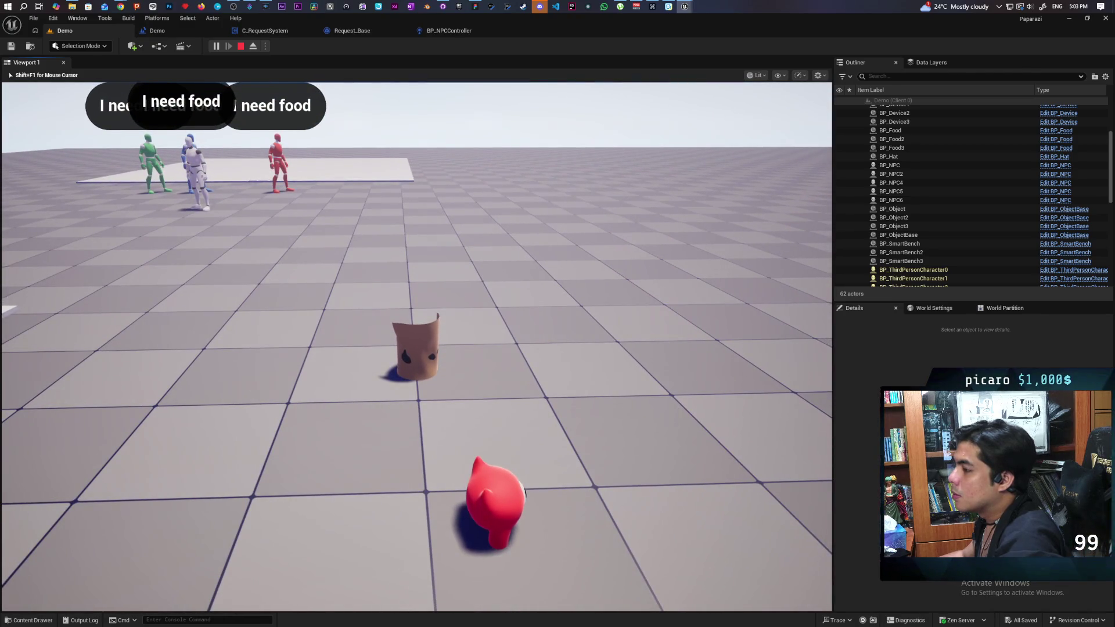
key("Escape")
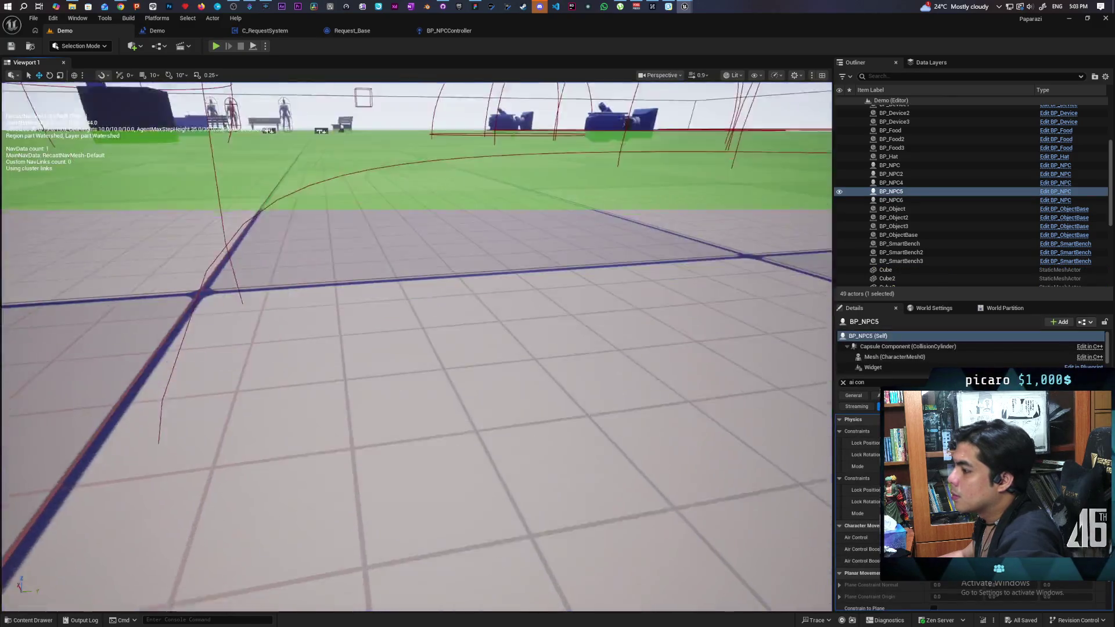
Try moving the stacked NPCs onto the blue platform, then undo the move and selections.
key("f")
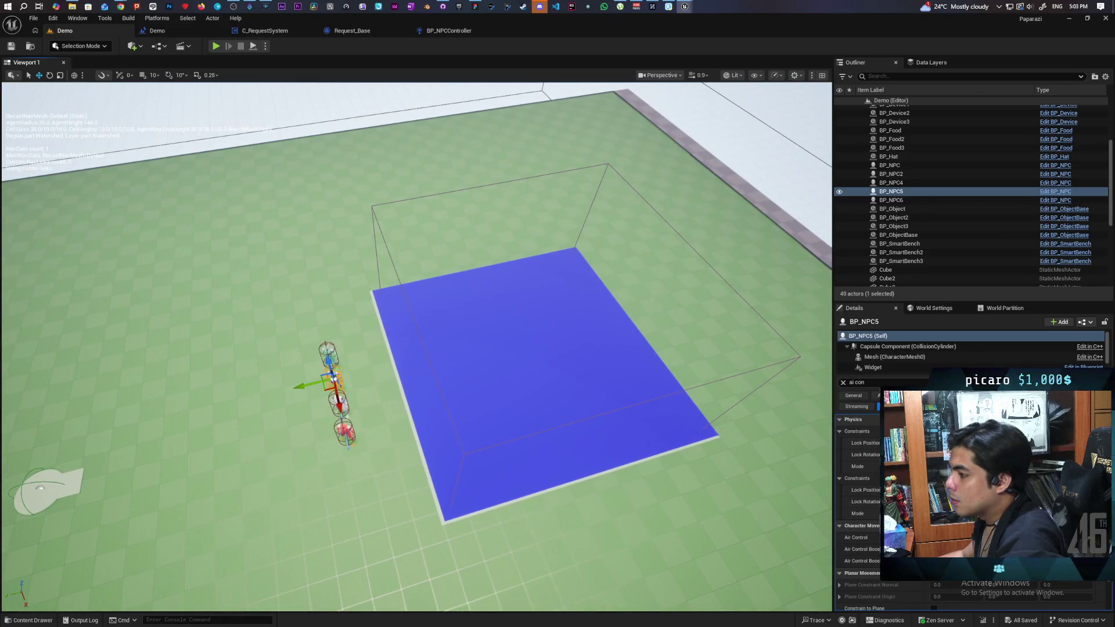
left_click(891, 200)
left_click(340, 401, "ctrl")
left_click(328, 355, "ctrl")
left_click(347, 433, "ctrl")
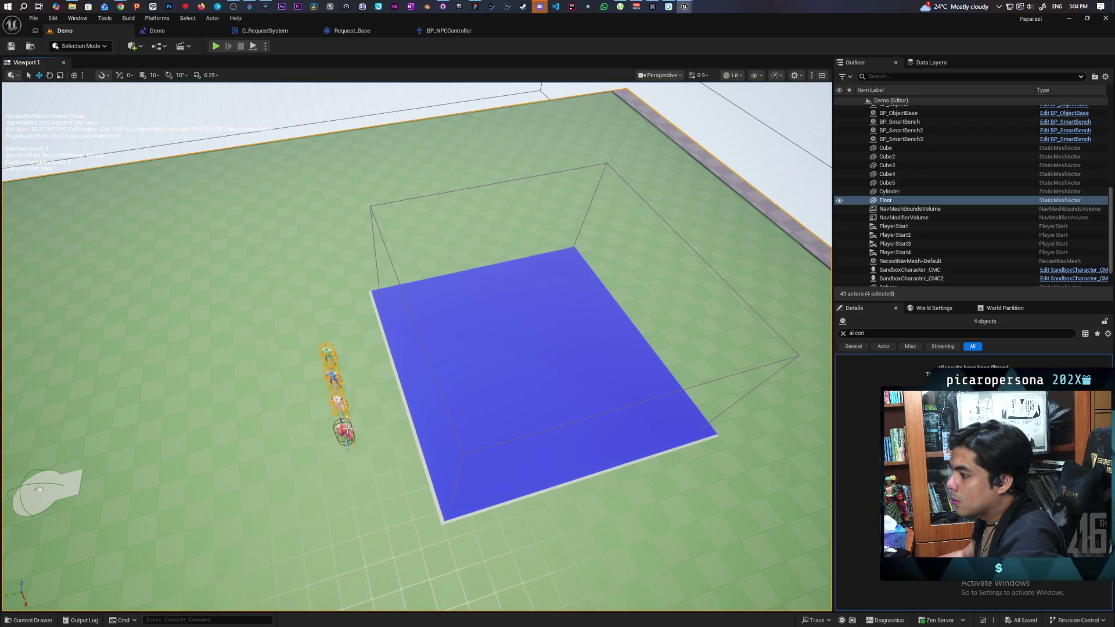
left_click(345, 431, "ctrl")
left_click_drag(323, 437, 411, 414)
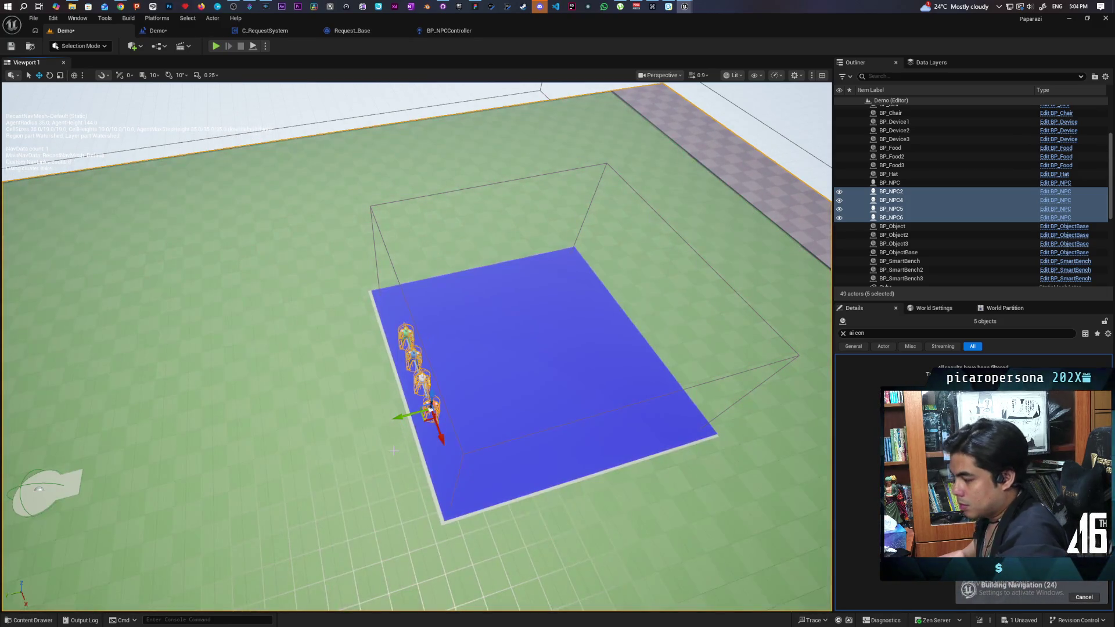
key("ctrl+z")
key("ctrl+s")
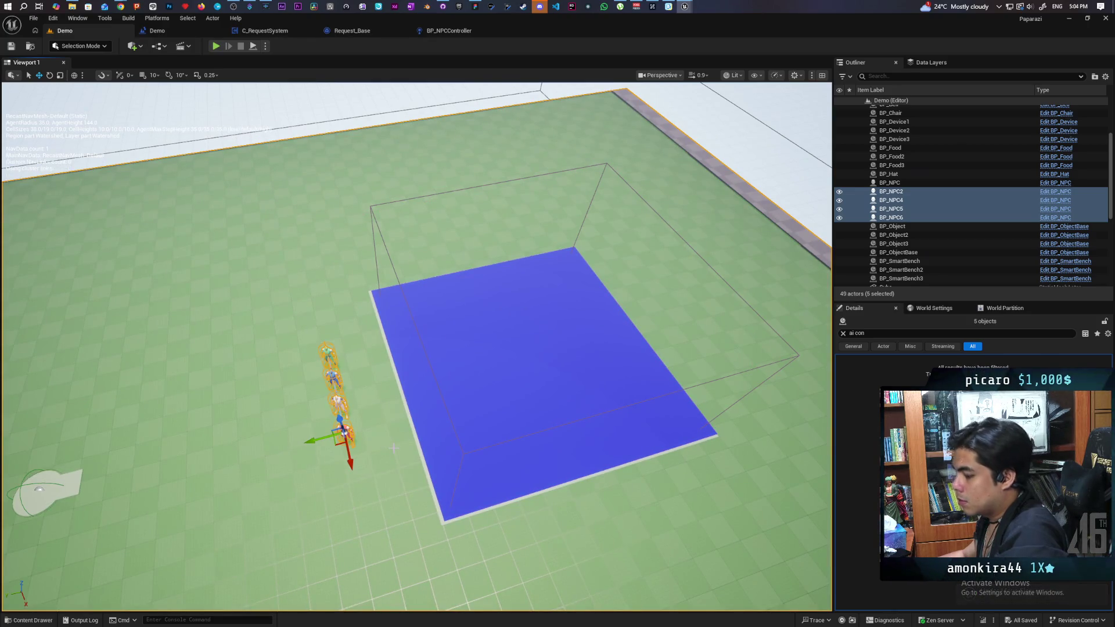
key("ctrl+z")
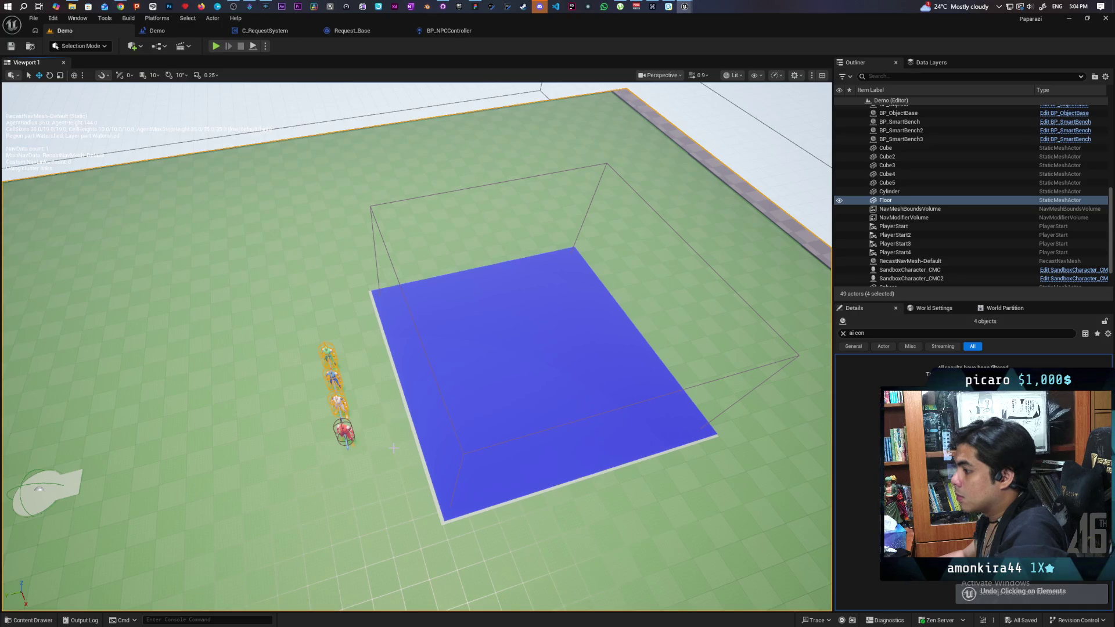
key("ctrl+z")
key("ctrl+z")
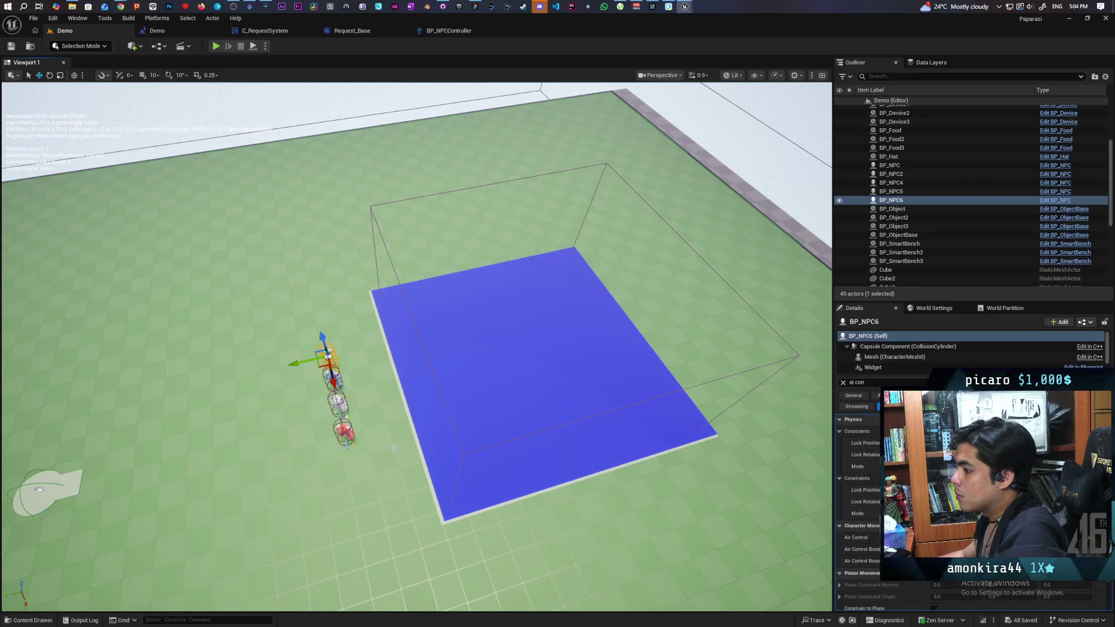
key("ctrl+z")
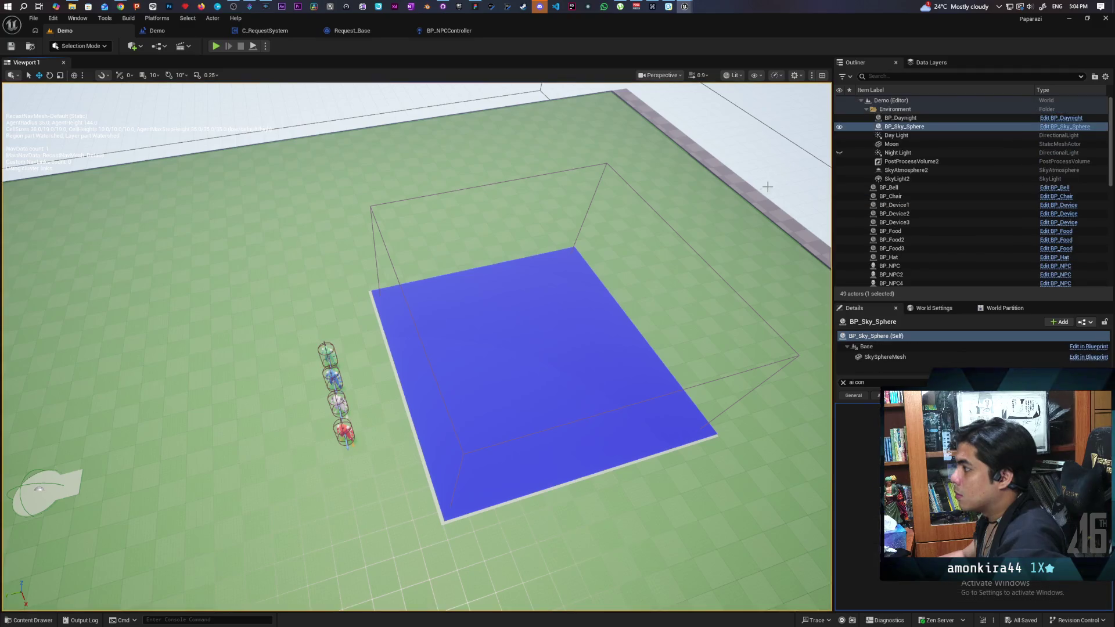
Select the floor, shift it along Y, and bring the view close to the blue platform.
mouse_move(713, 373)
left_mouse_down()
mouse_move(703, 356)
mouse_move(699, 442)
left_mouse_up()
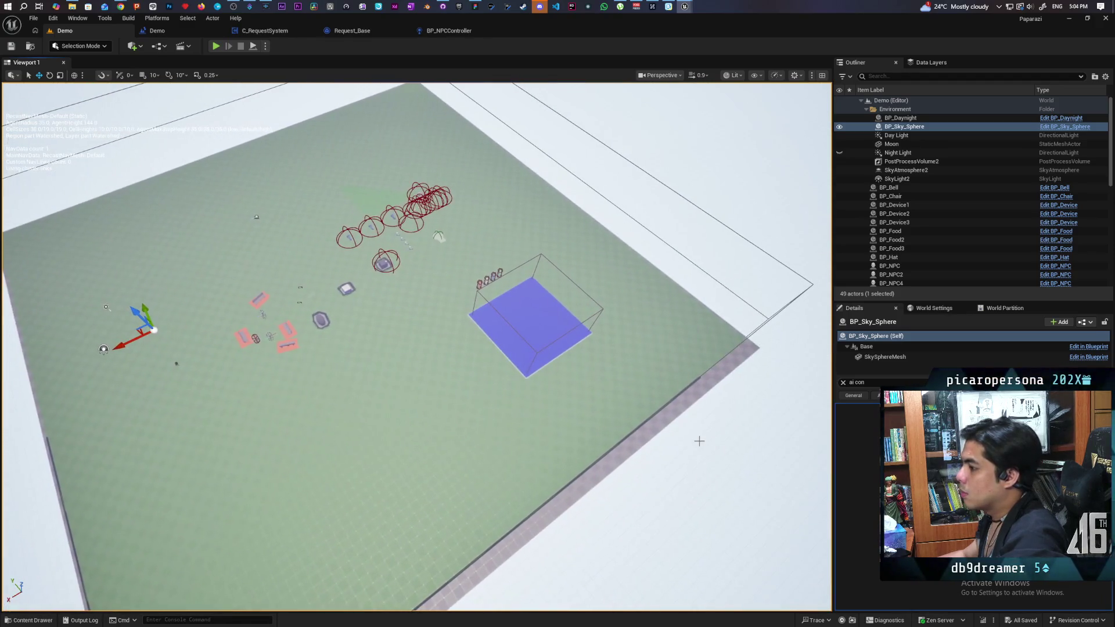
left_click(676, 429)
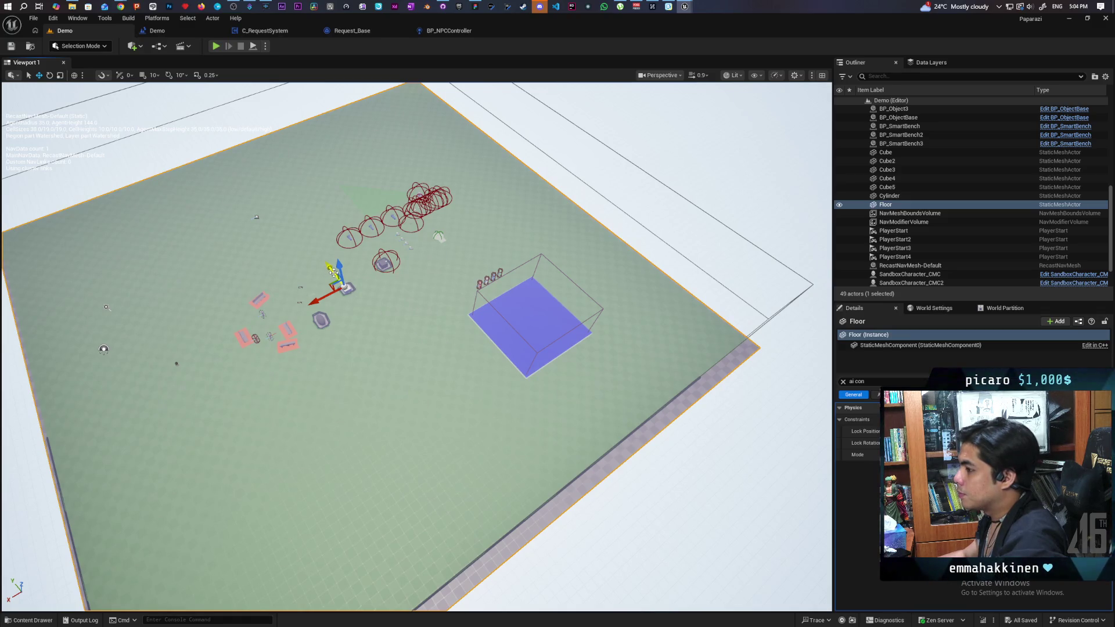
left_click_drag(333, 271, 324, 256)
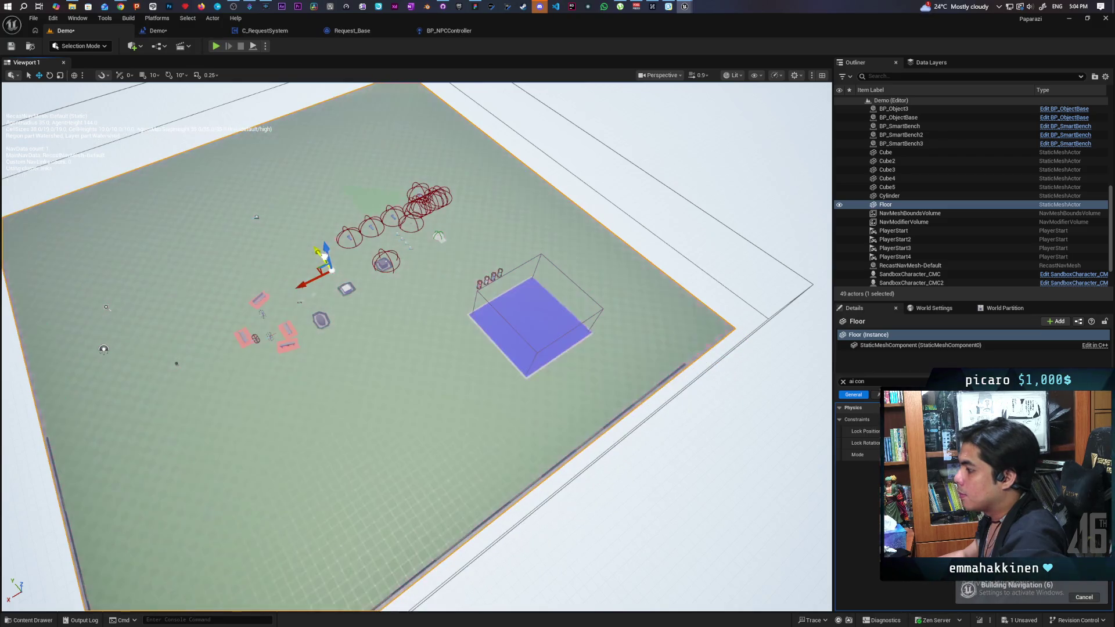
left_click_drag(324, 256, 302, 215)
left_click_drag(529, 407, 529, 383)
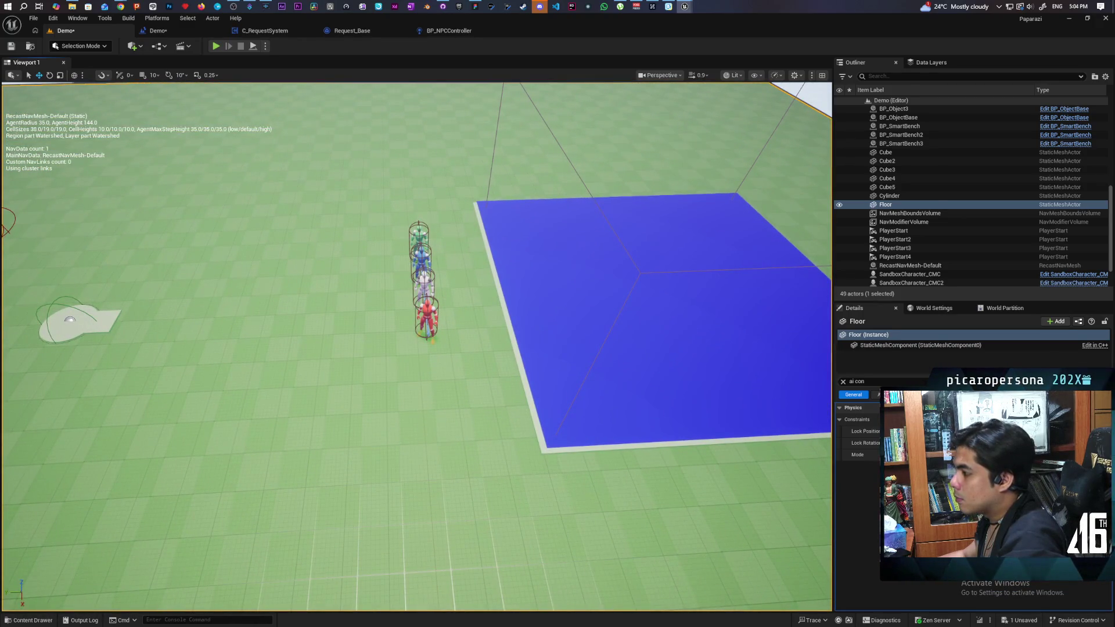
Move the four selected NPCs onto the blue platform and start a play test.
left_click(419, 238)
left_click(423, 262, "ctrl")
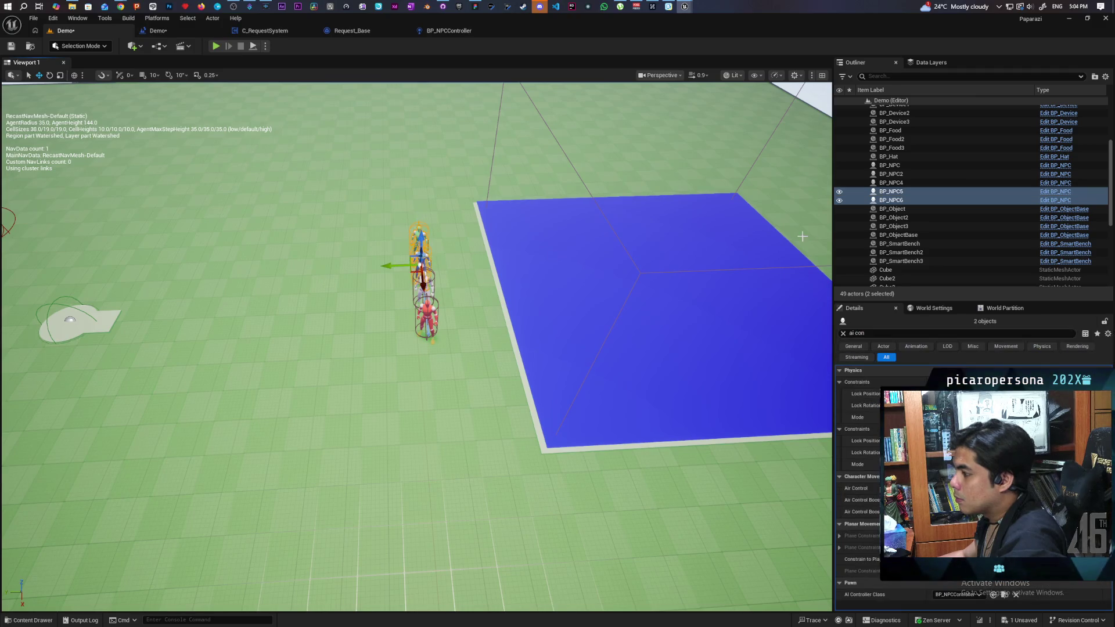
left_click(907, 176, "shift")
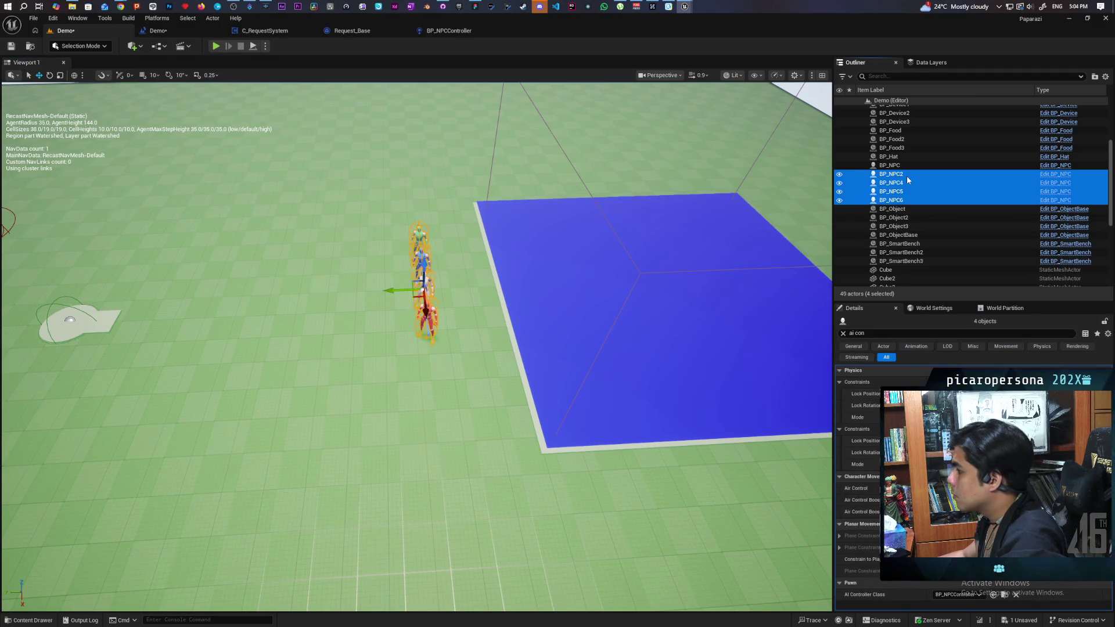
left_click_drag(405, 291, 523, 290)
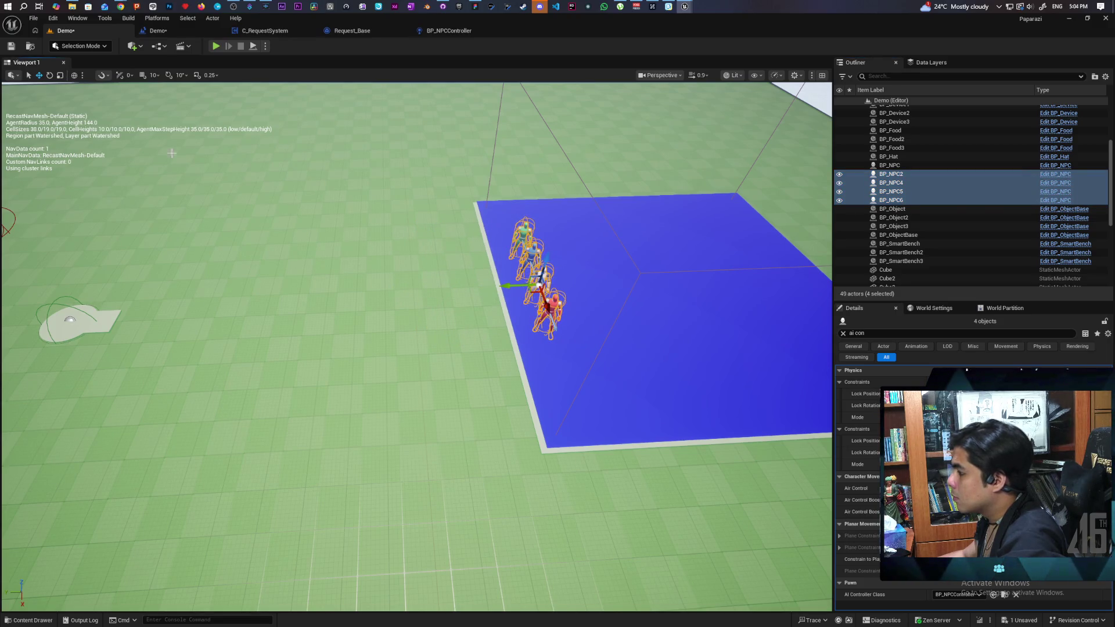
key("alt+p")
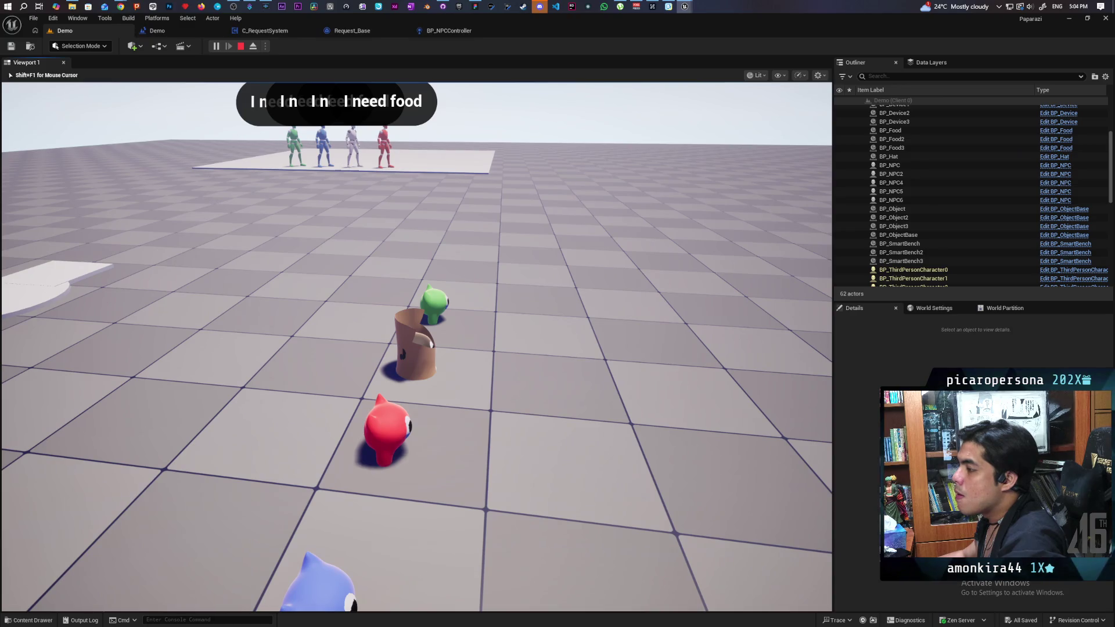
Stop the play test, frame the four NPCs, and switch to the BP_NPCController tab.
key("a")
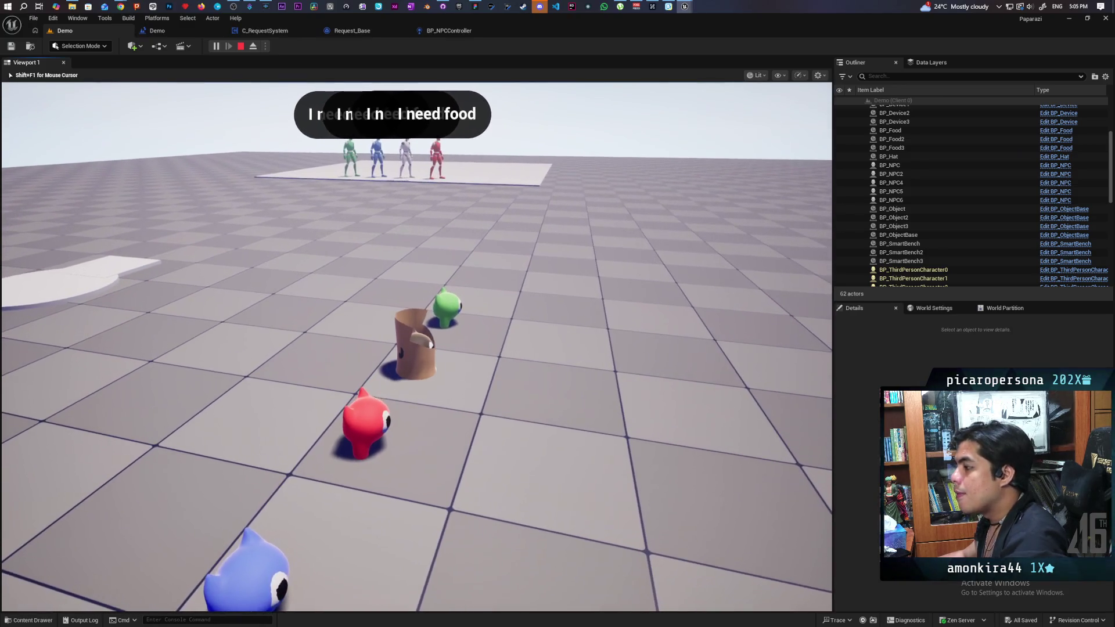
key("Escape")
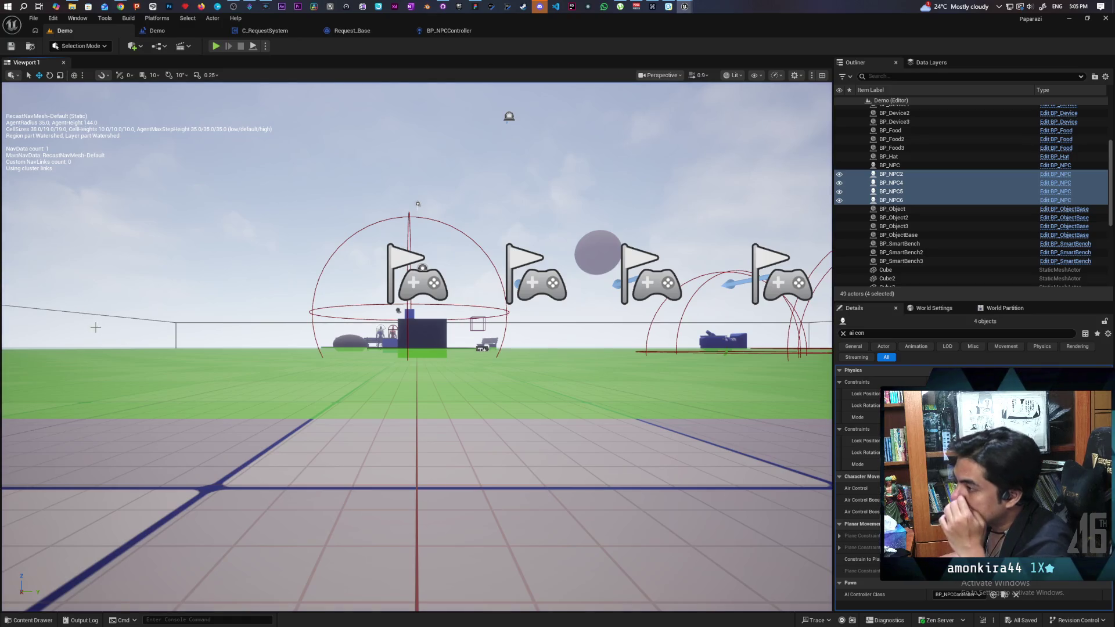
key("f")
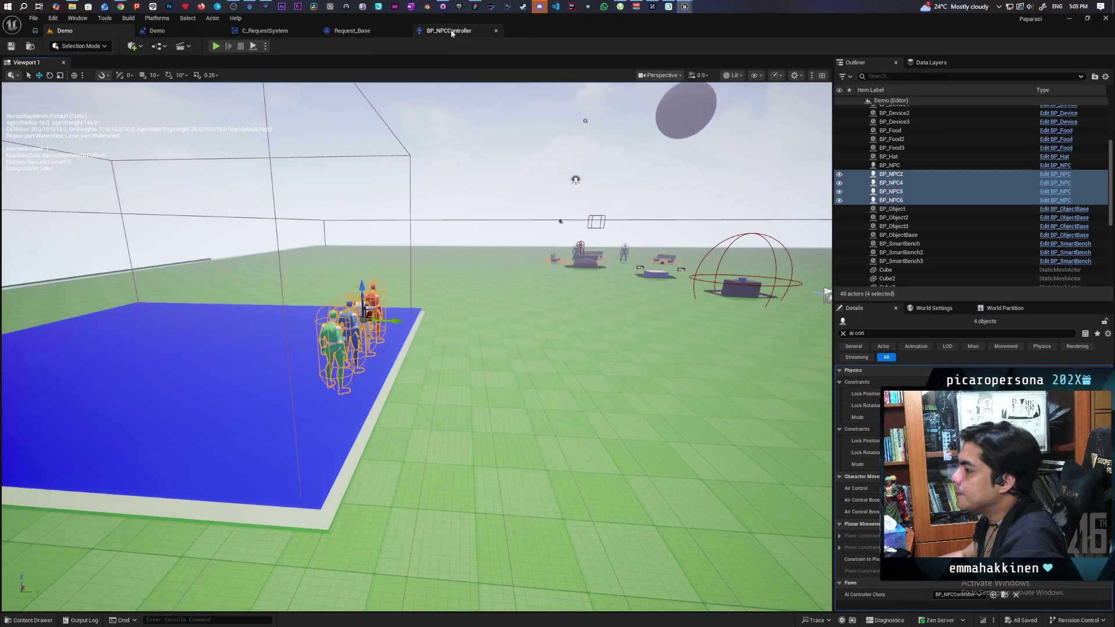
left_click(434, 32)
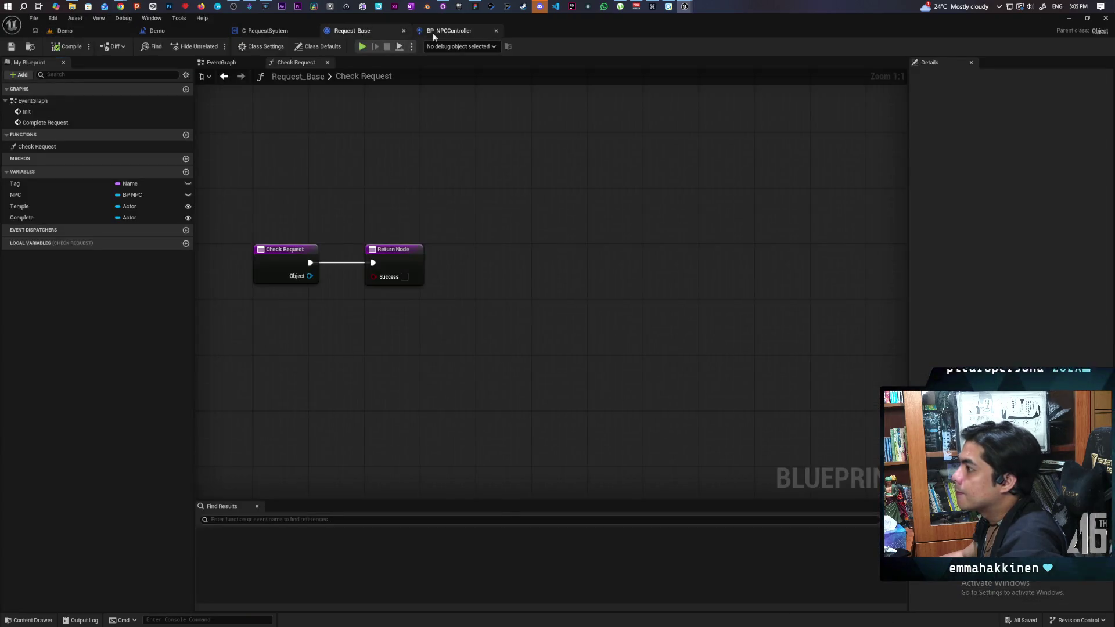
Bring the Decide and Delay nodes into view, then detach BP_NPCController into a floating window.
mouse_move(521, 241)
left_mouse_down()
mouse_move(515, 224)
mouse_move(413, 191)
left_mouse_up()
scroll(413, 191, "down", 2)
mouse_move(488, 189)
left_mouse_down()
mouse_move(483, 366)
mouse_move(493, 339)
mouse_move(441, 447)
mouse_move(418, 428)
mouse_move(438, 336)
mouse_move(366, 199)
mouse_move(413, 192)
mouse_move(388, 191)
mouse_move(508, 244)
left_mouse_up()
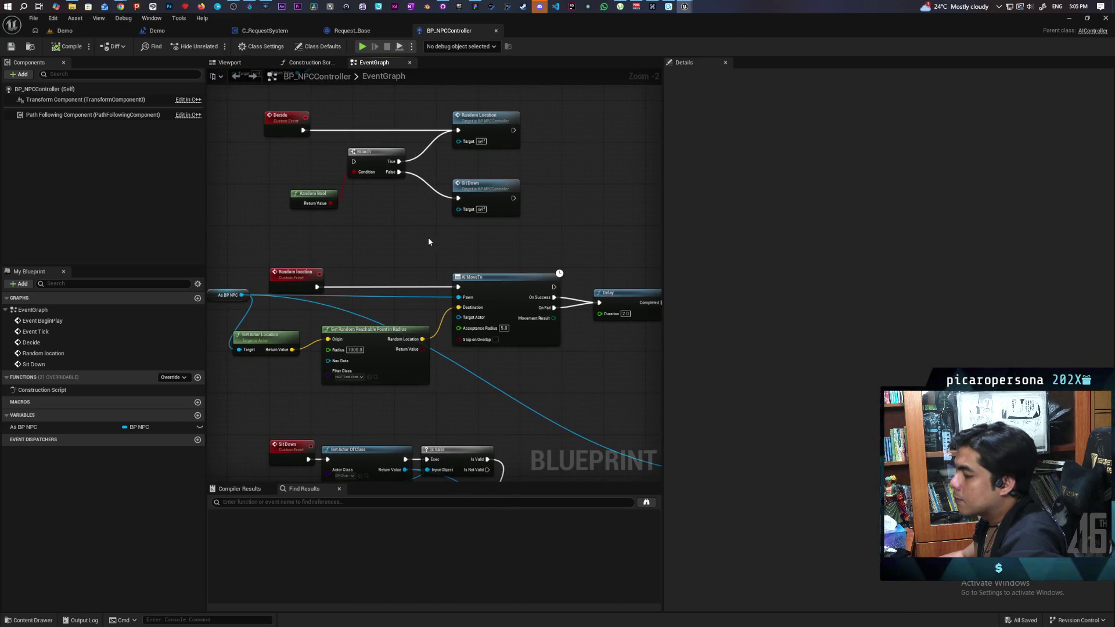
mouse_move(429, 237)
left_mouse_down()
mouse_move(345, 248)
mouse_move(452, 288)
mouse_move(493, 291)
left_mouse_up()
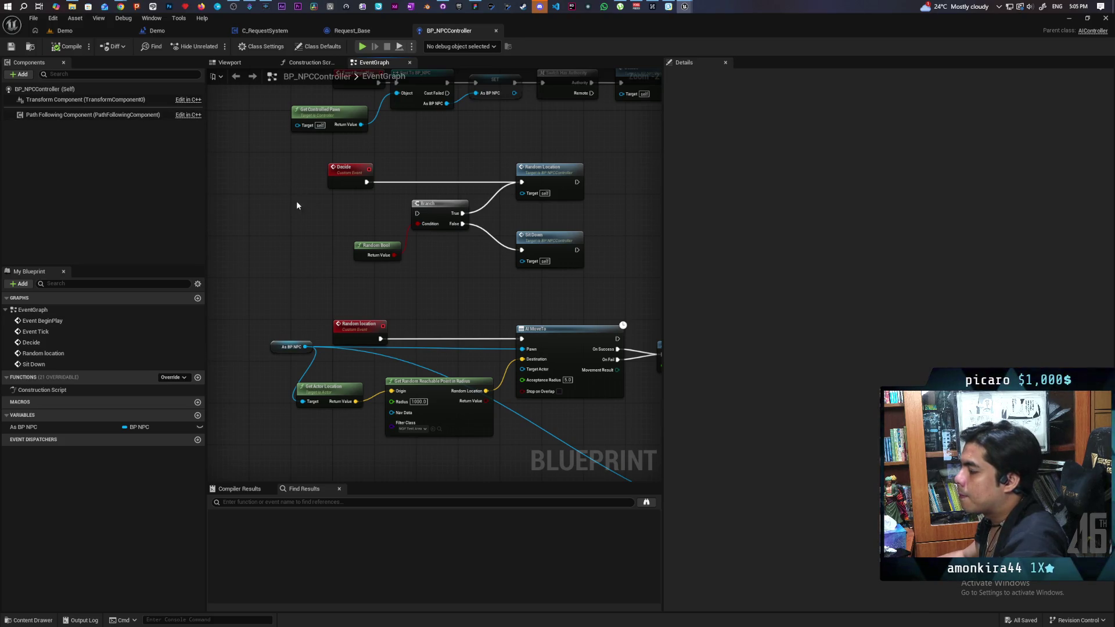
mouse_move(496, 267)
left_mouse_down()
mouse_move(365, 231)
mouse_move(471, 233)
left_mouse_up()
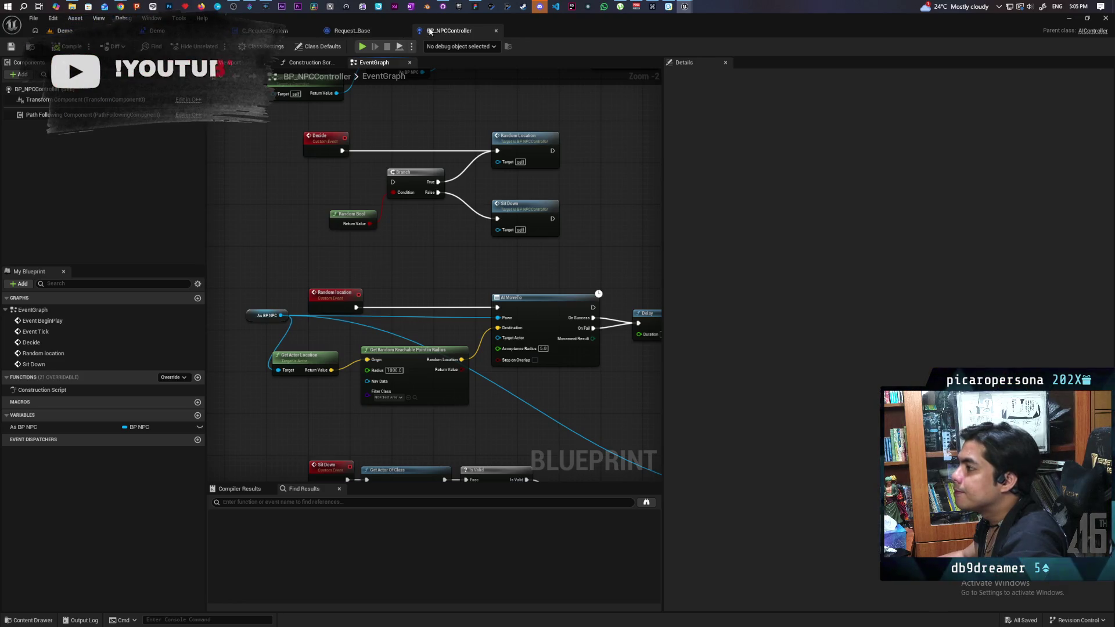
left_click_drag(449, 30, 461, 81)
mouse_move(605, 86)
left_mouse_down()
mouse_move(639, 86)
mouse_move(667, 43)
left_mouse_up()
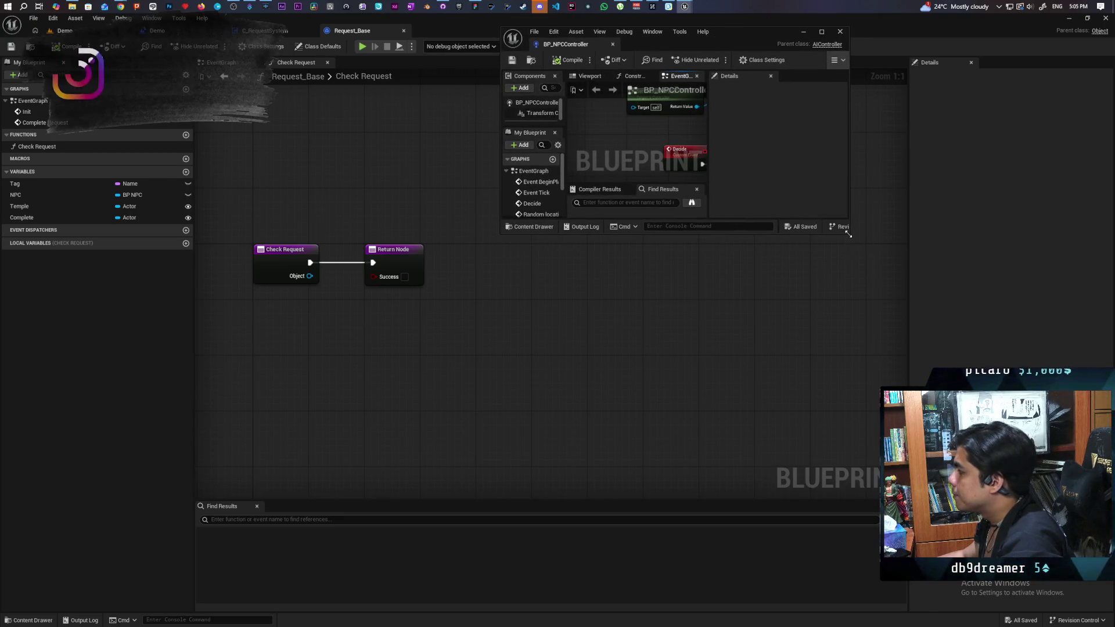
Enlarge the floating BP_NPCController window, then start a play session from the Demo level.
left_click_drag(848, 232, 1079, 529)
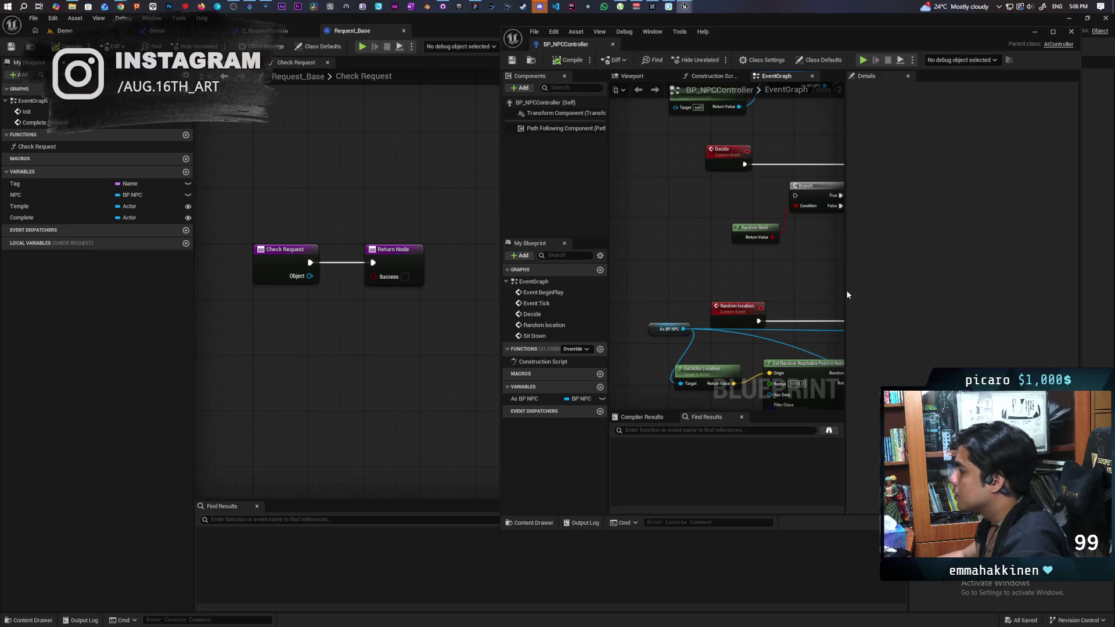
mouse_move(846, 290)
left_mouse_down()
mouse_move(1014, 290)
mouse_move(1003, 290)
left_mouse_up()
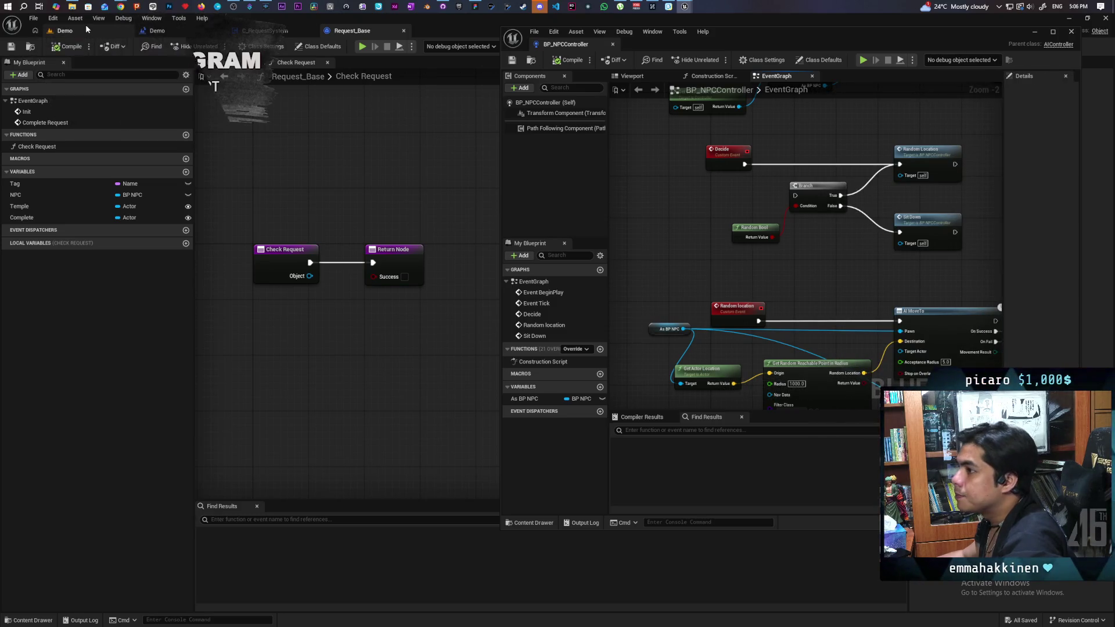
left_click(64, 30)
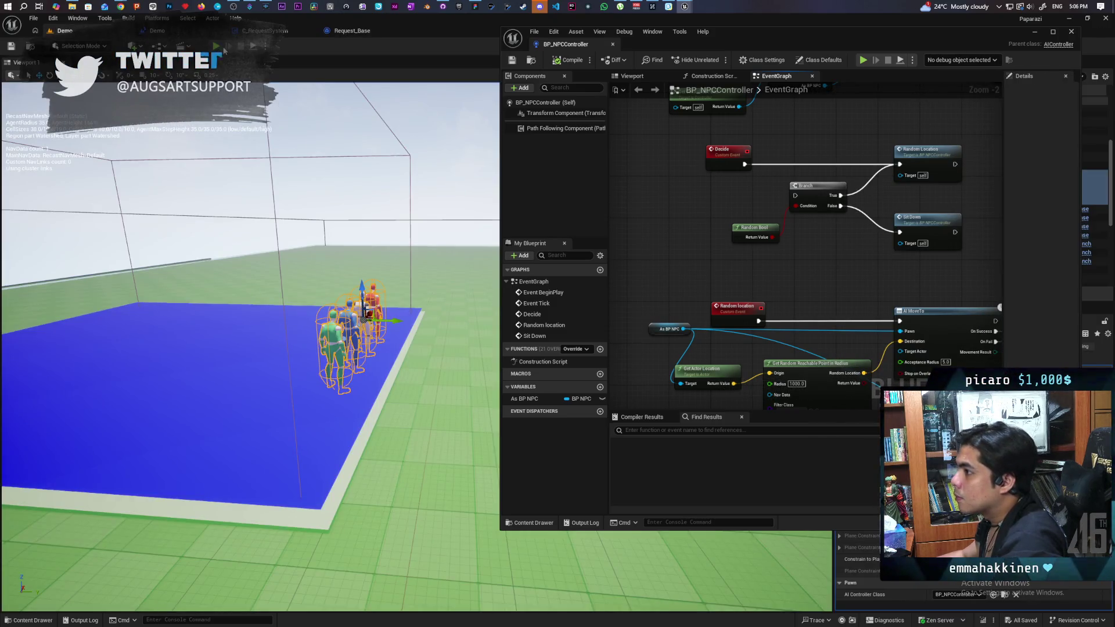
key("alt+p")
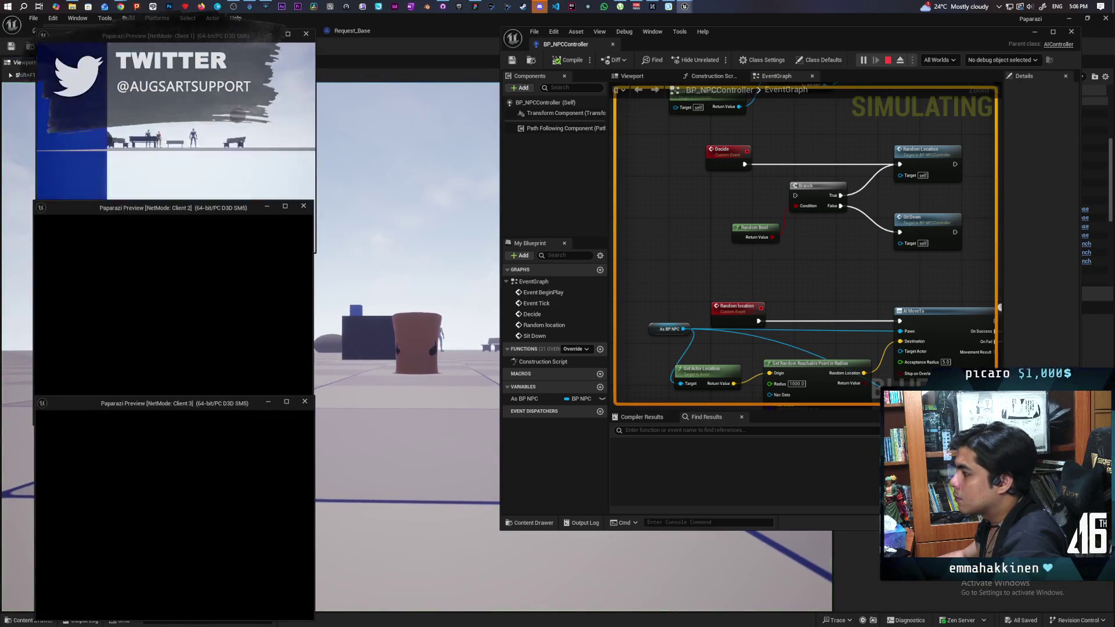
Pick an NPC controller instance as the debug object, watch it, then stop playing.
key("alt+Tab")
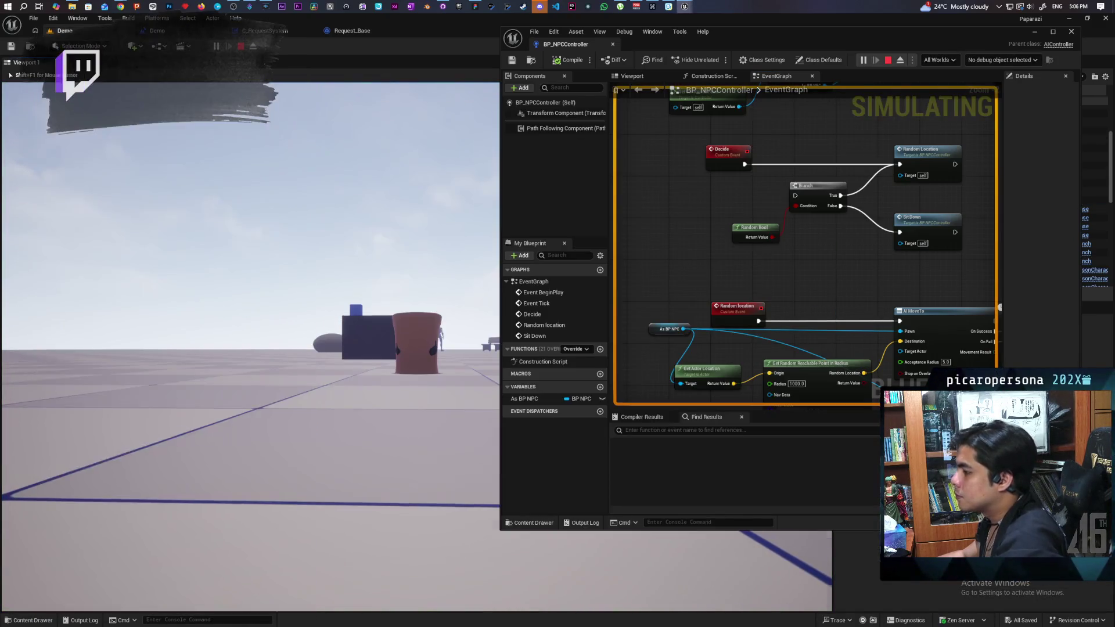
key("alt+Tab")
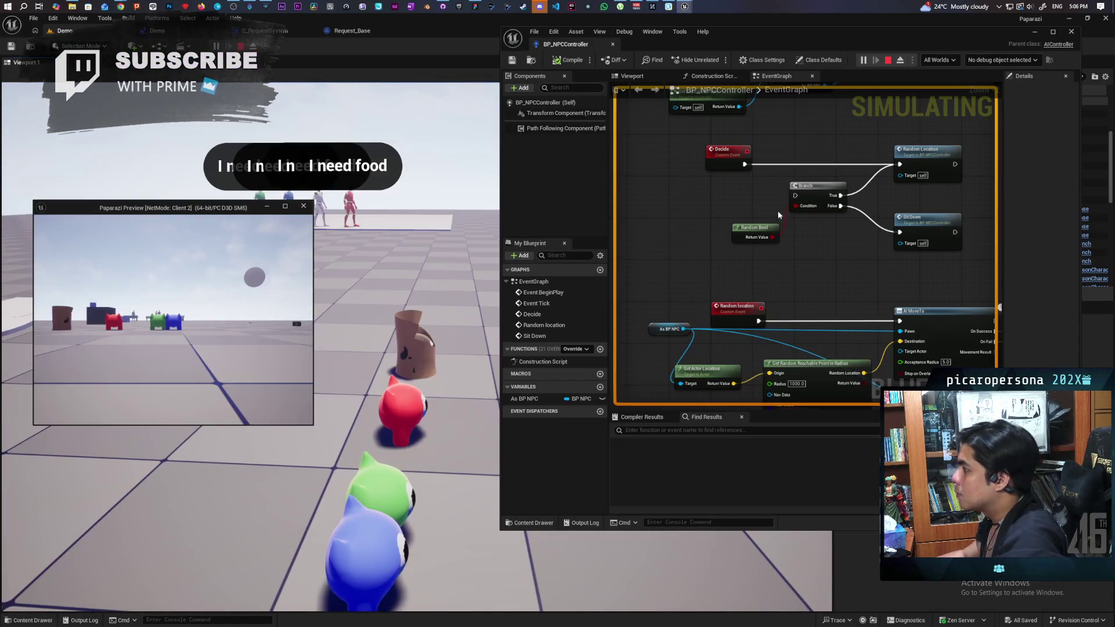
left_click(996, 60)
left_click(1018, 80)
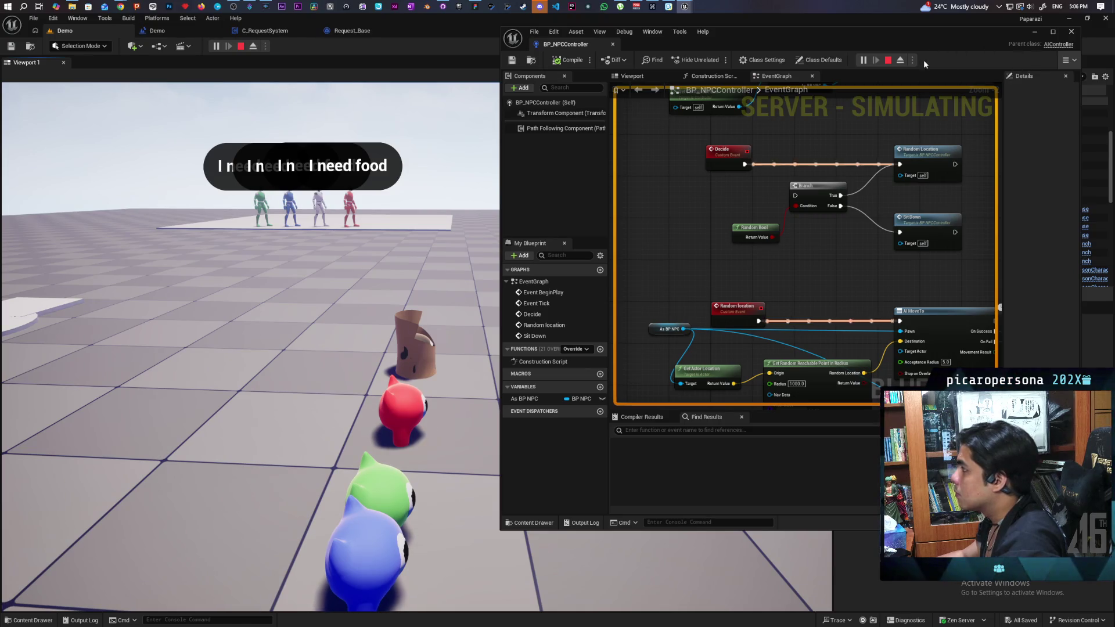
left_click(1069, 61)
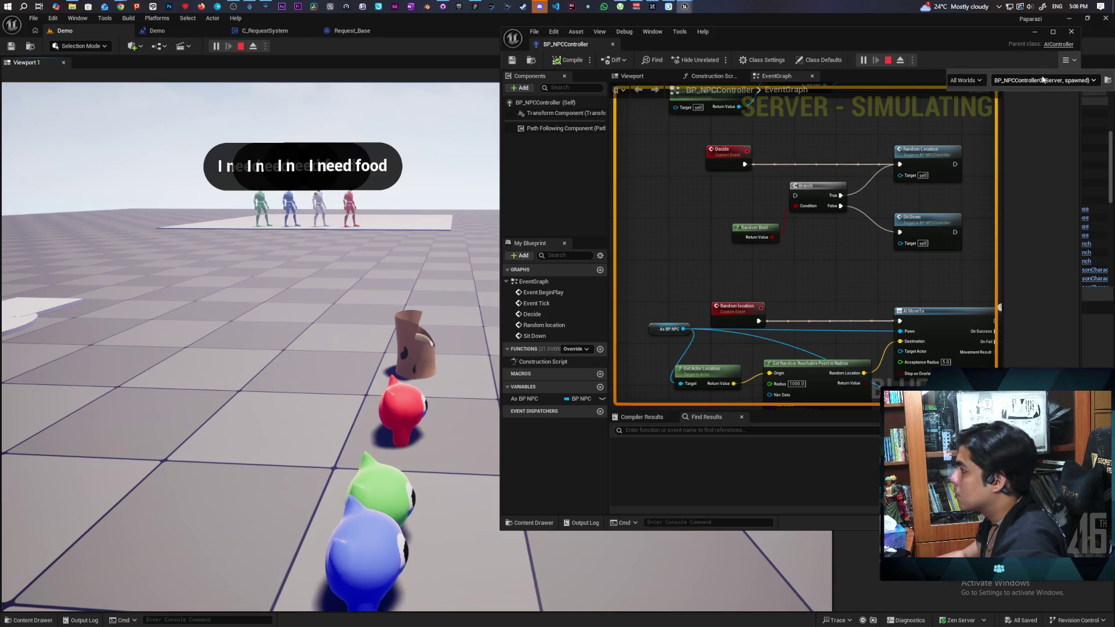
left_click(1095, 83)
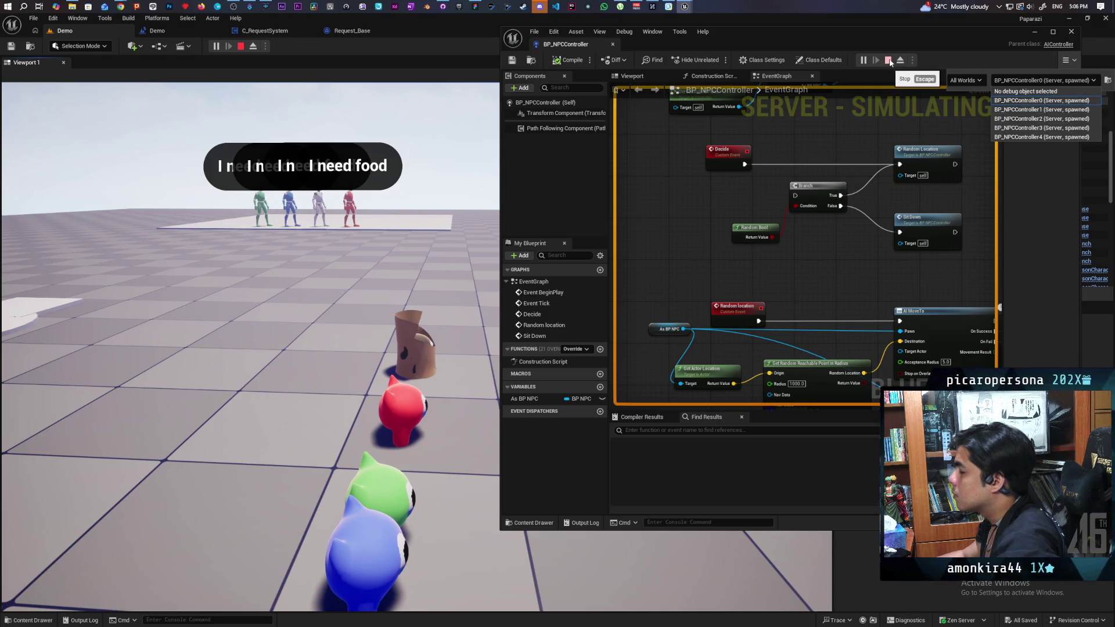
left_click(891, 62)
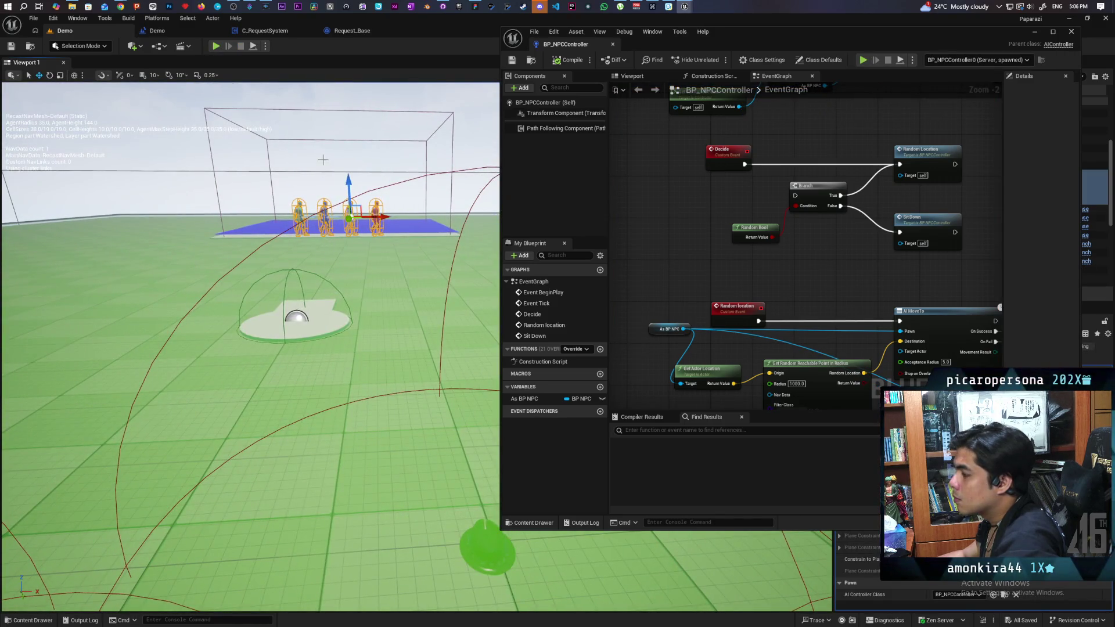
Select an NPC in the level, clear the debug object, and start playing again.
left_click(323, 159)
left_click(324, 216)
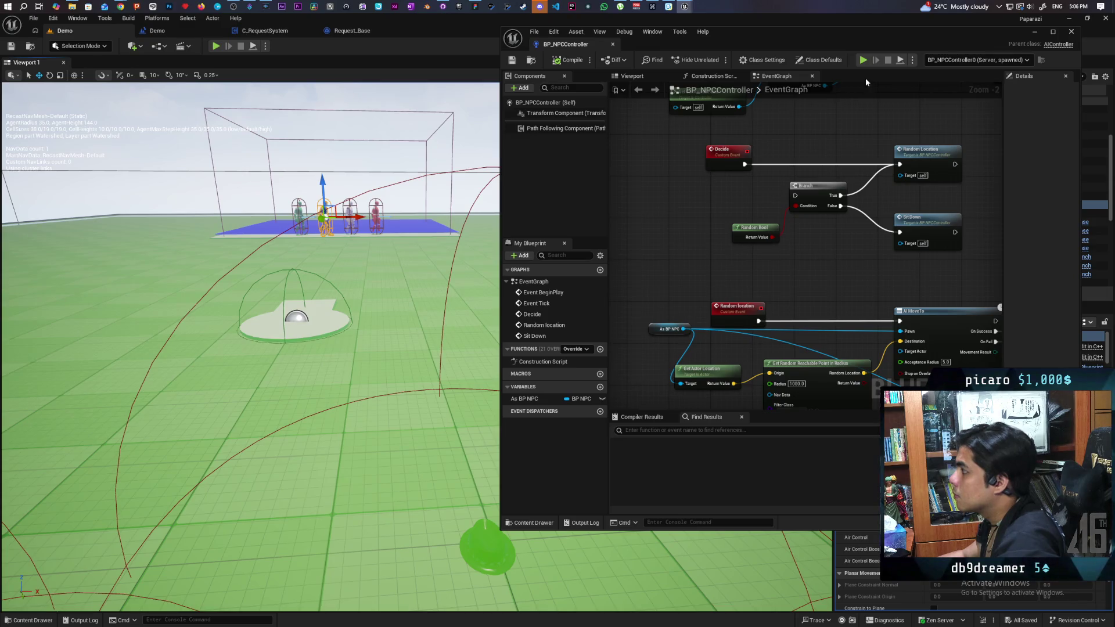
left_click(1028, 61)
left_click(1002, 71)
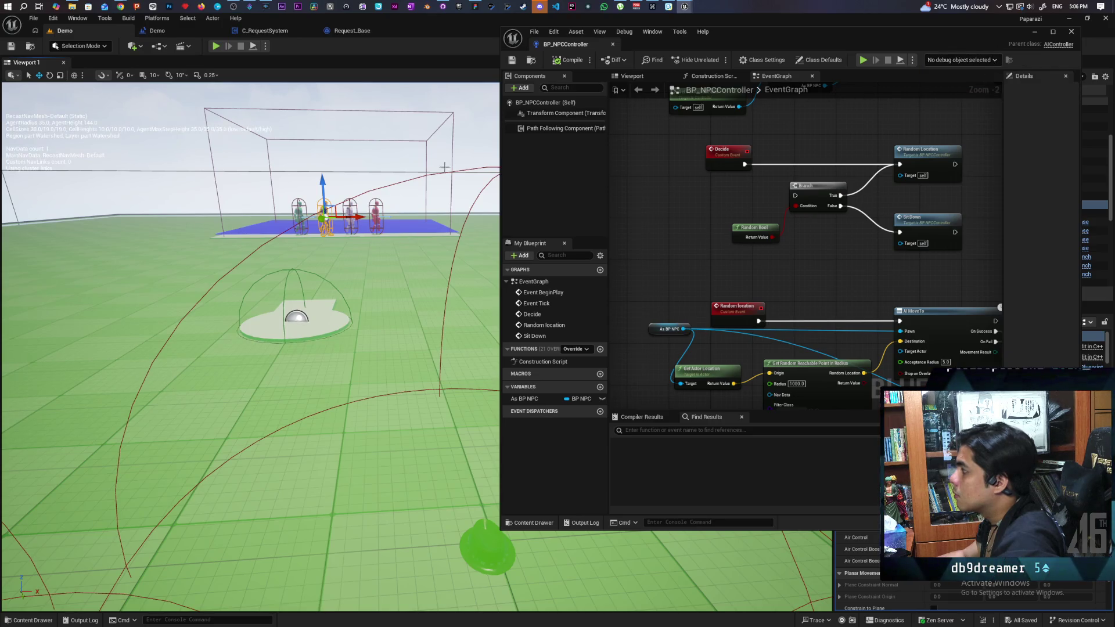
left_click(330, 194)
left_click(324, 216)
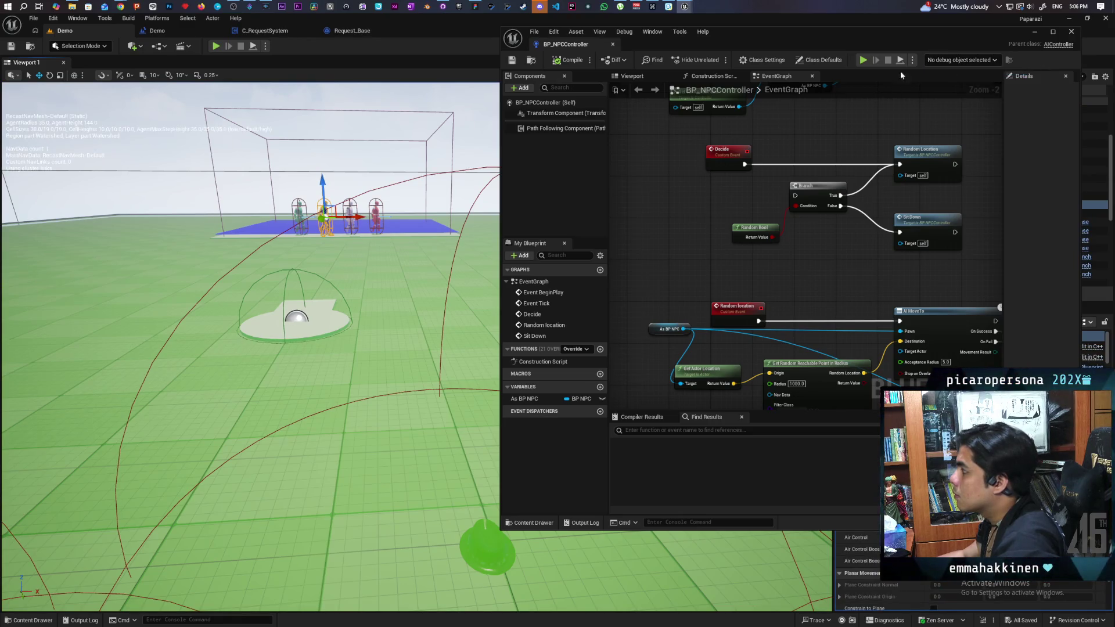
left_click(864, 60)
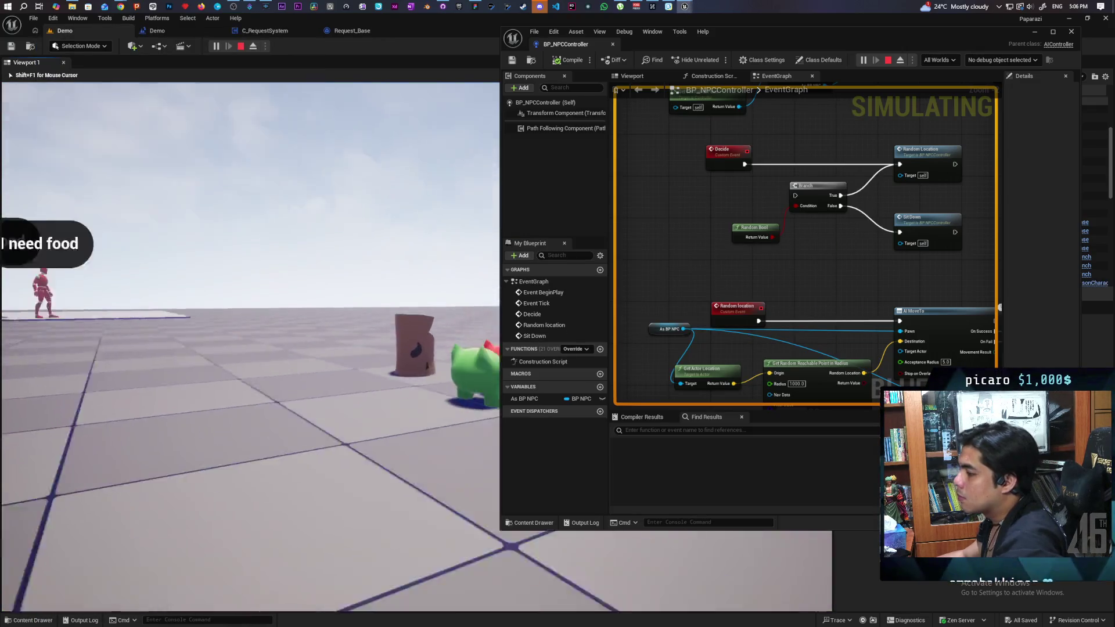
Debug BP_NPCController1 and pan around its event graph to follow live execution.
key("alt+Tab")
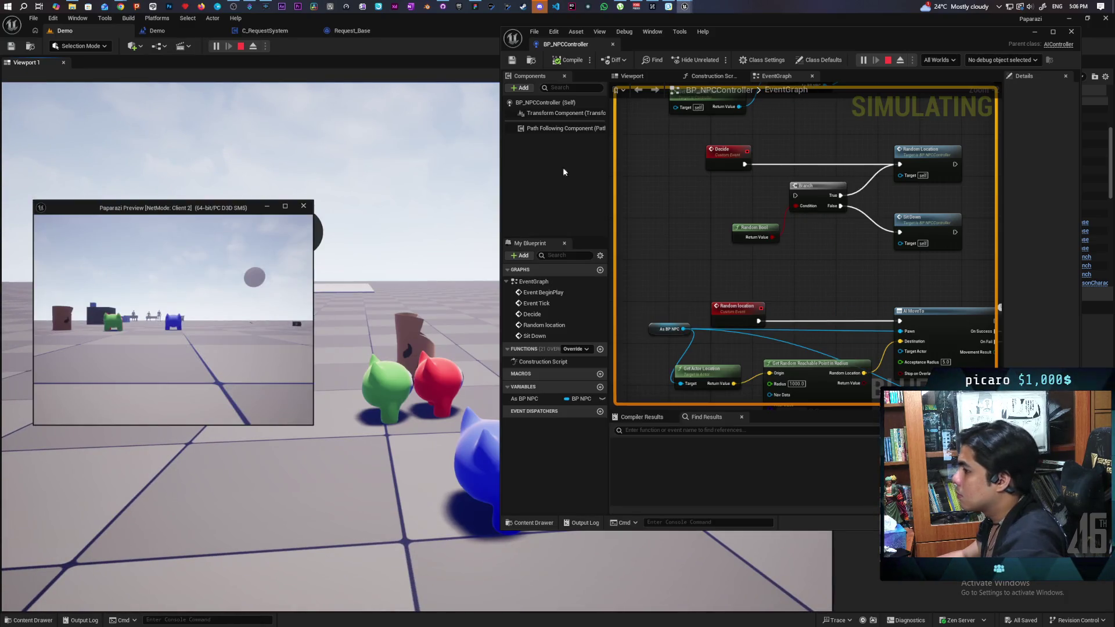
left_click(661, 231)
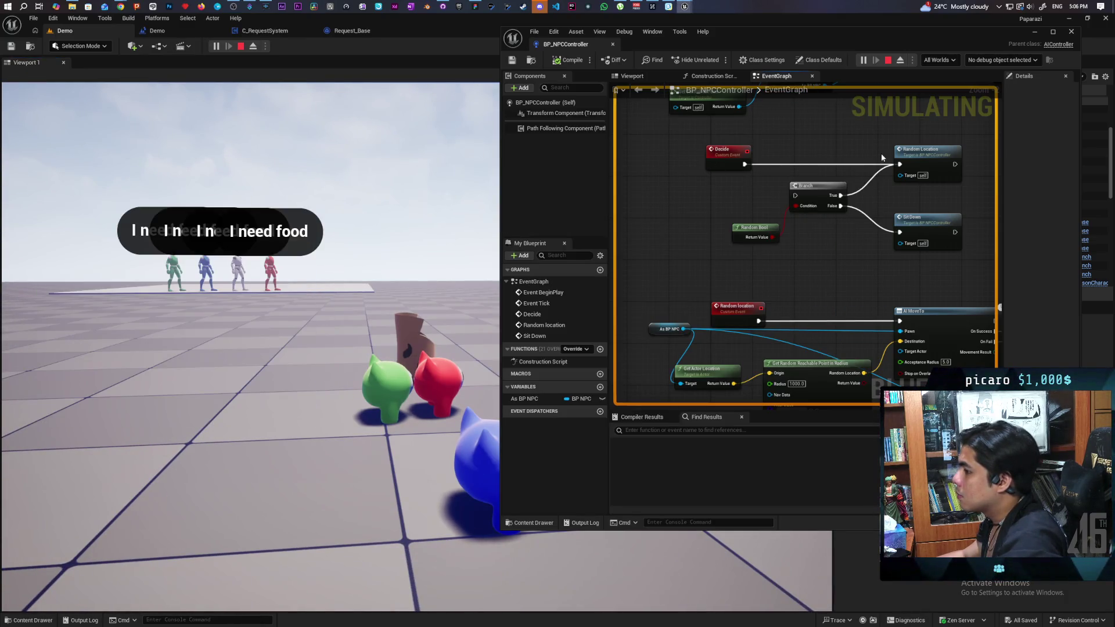
left_click(1039, 61)
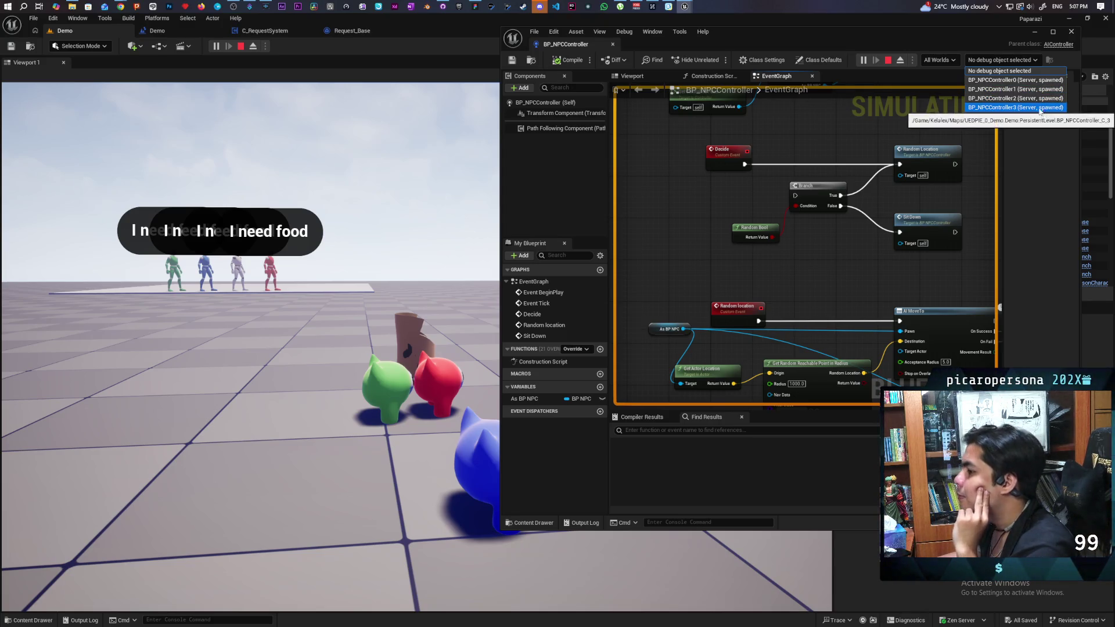
left_click(1018, 89)
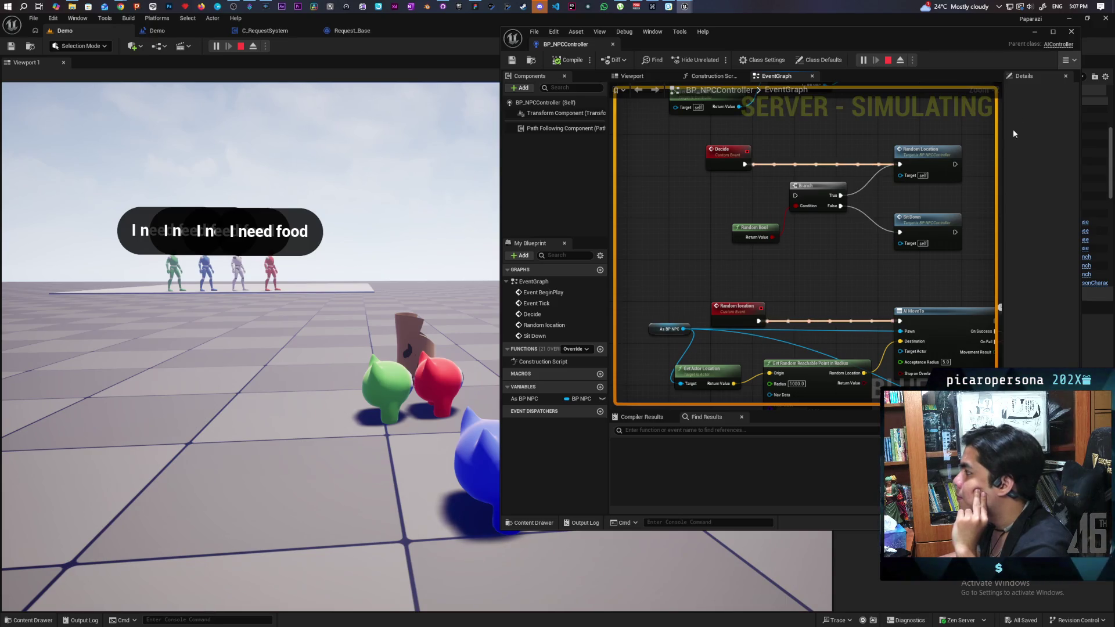
scroll(852, 250, "down", 4)
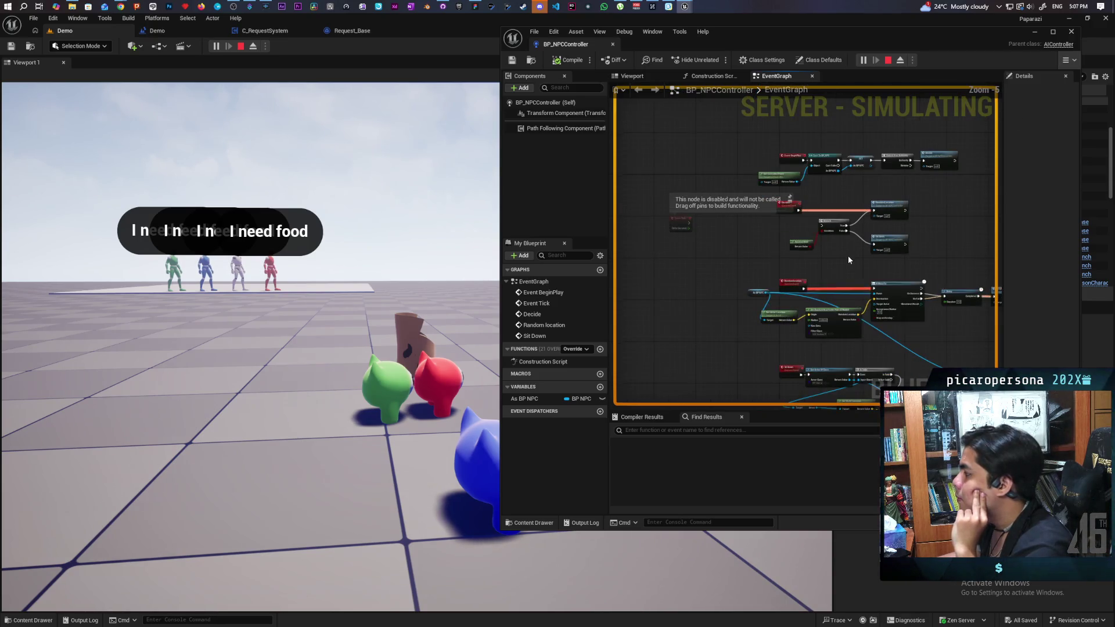
left_click_drag(943, 261, 866, 259)
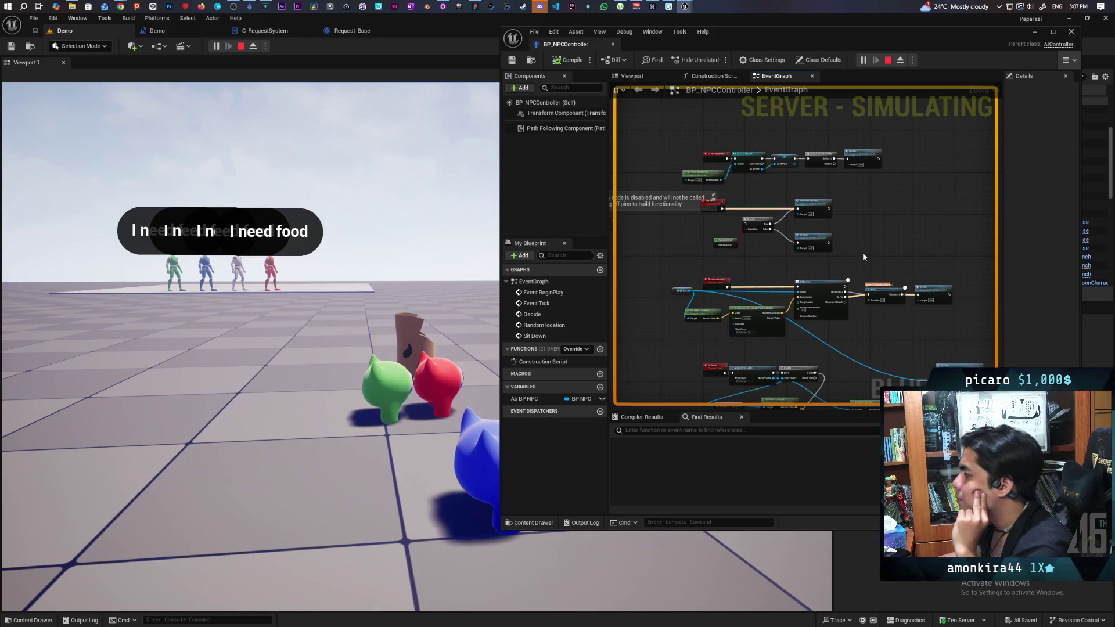
scroll(871, 262, "up", 2)
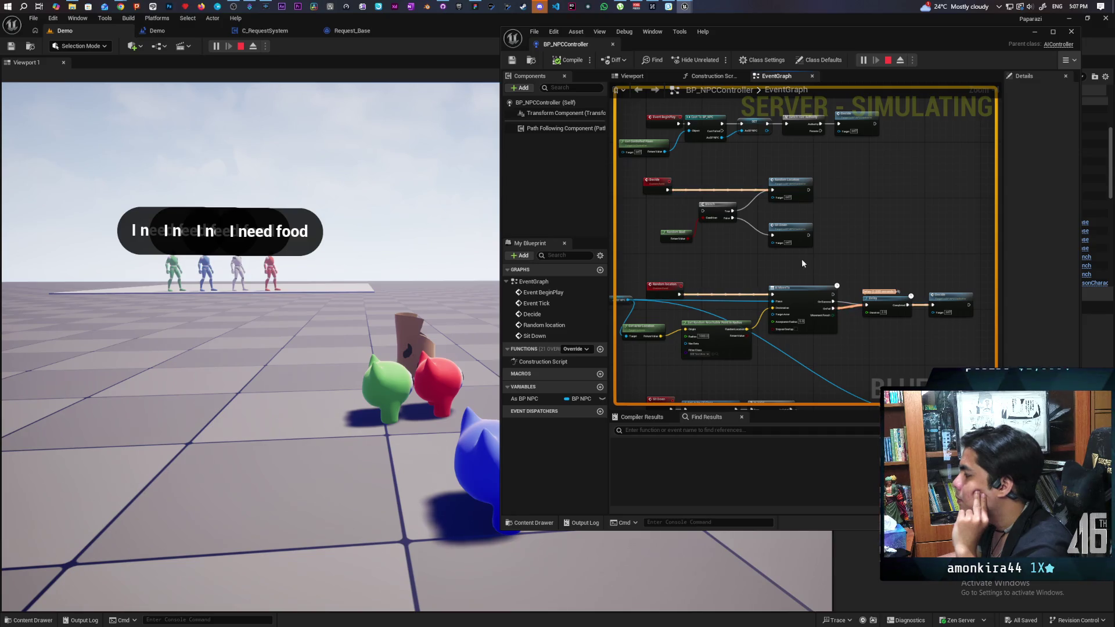
left_click_drag(745, 263, 804, 262)
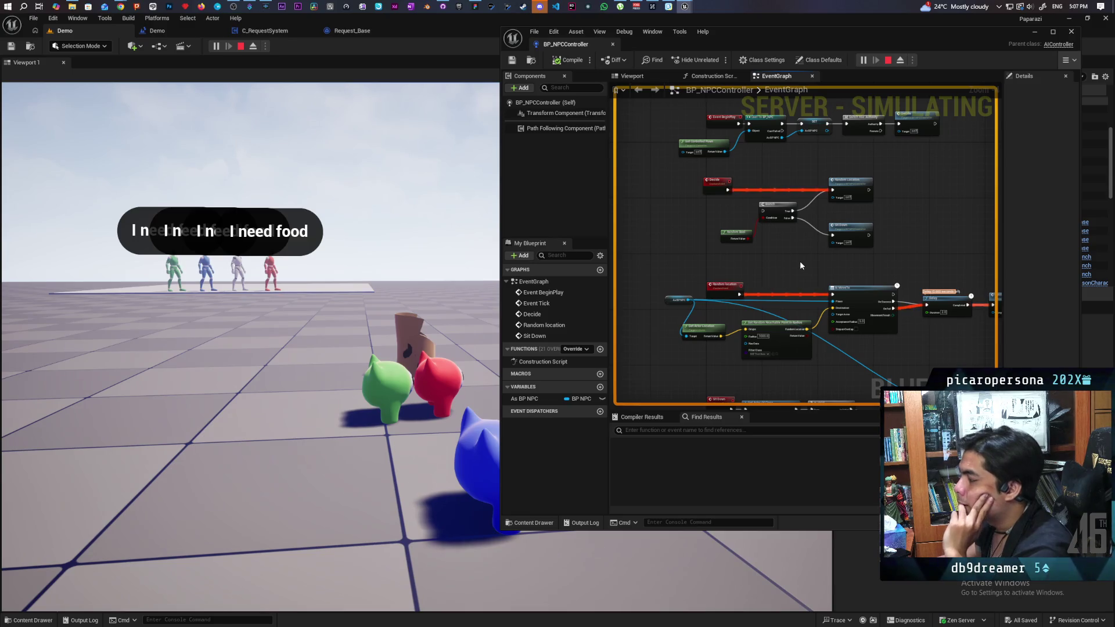
scroll(775, 287, "up", 2)
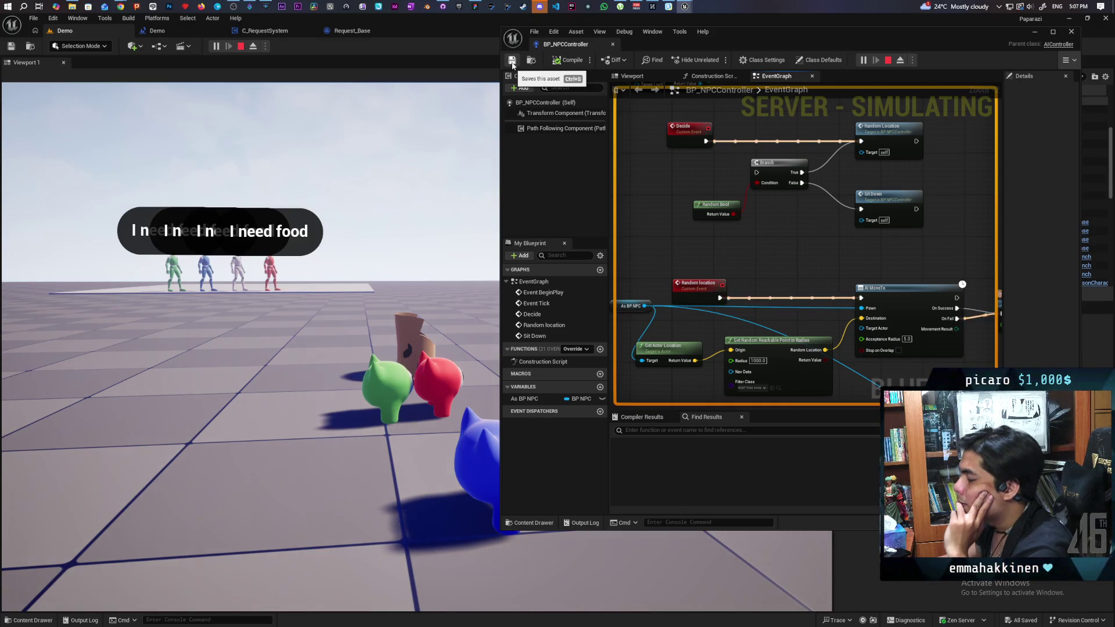
Stop the simulation, frame the blue platform, and select its NavModifierVolume.
left_click(892, 63)
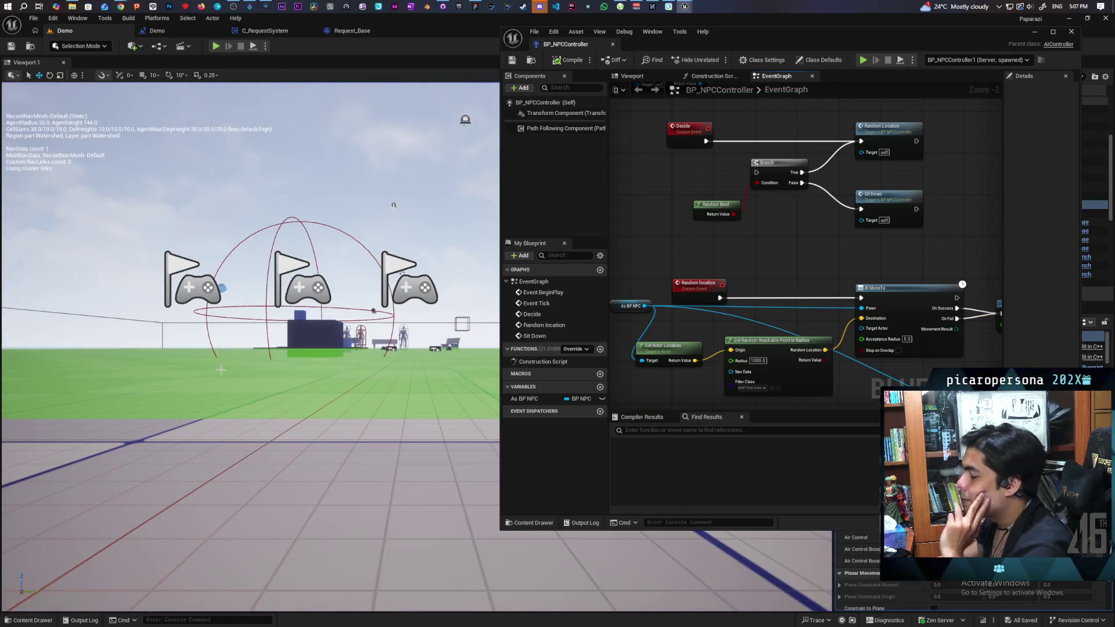
left_click_drag(394, 205, 448, 184)
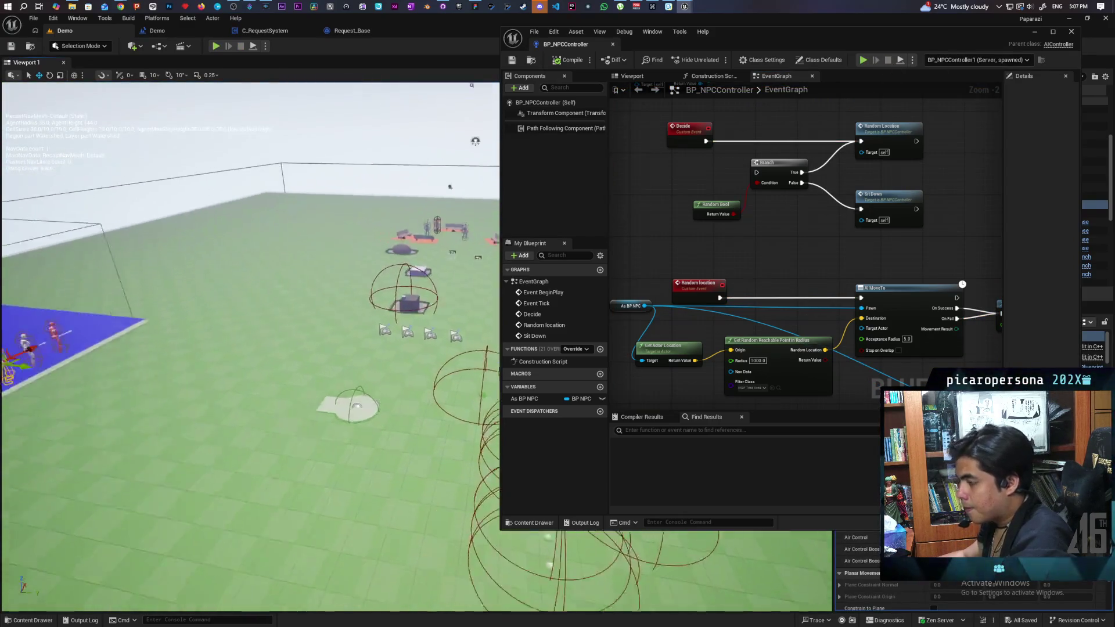
key("f")
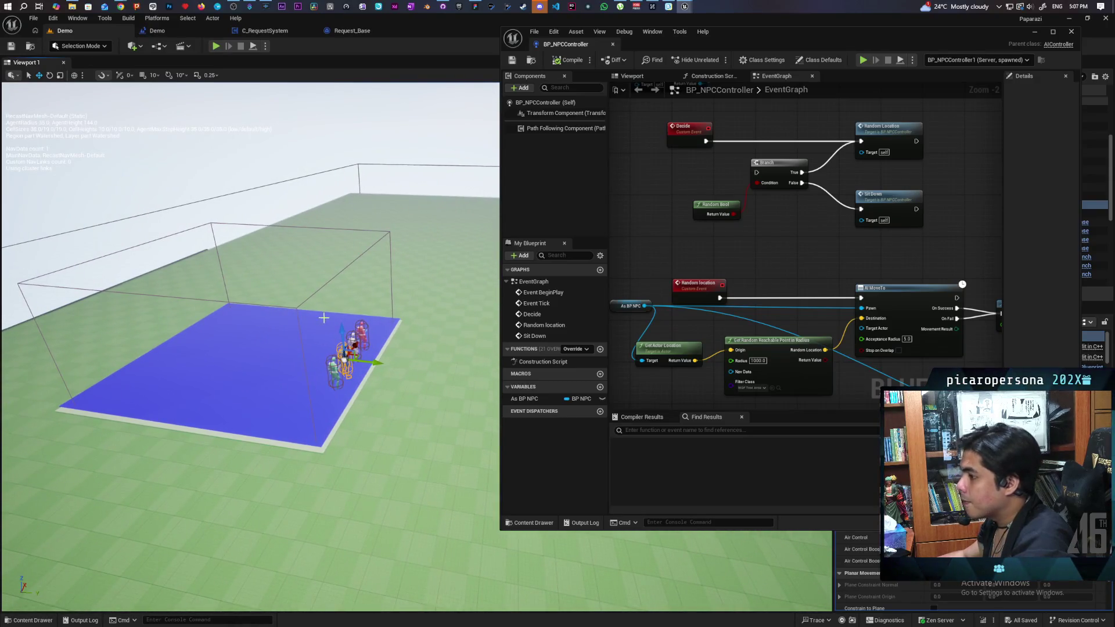
left_click(300, 307)
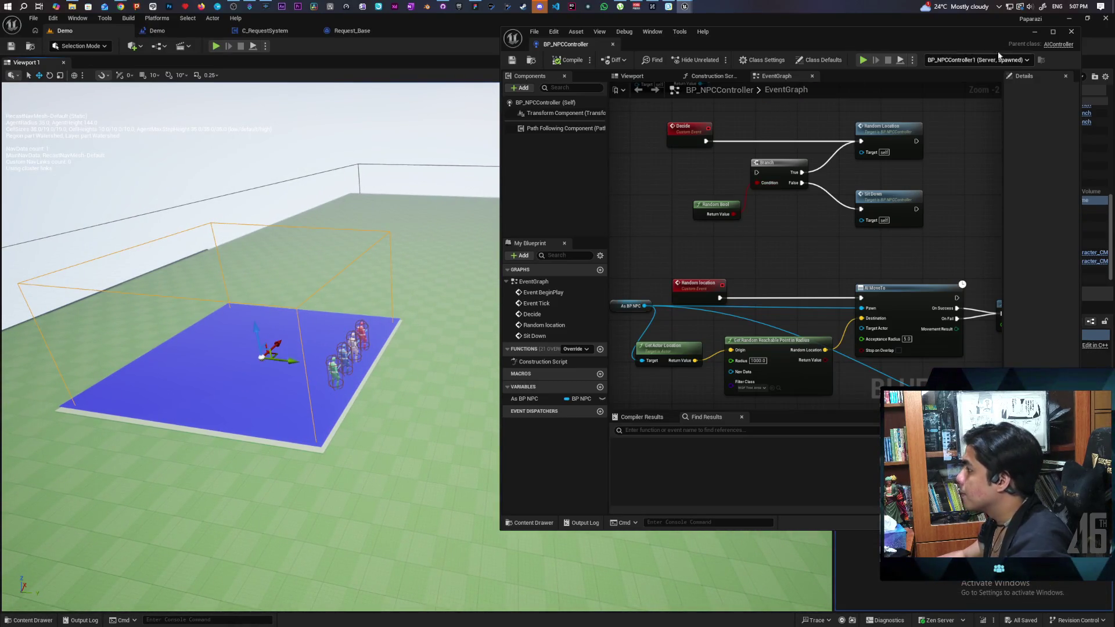
left_click(1036, 32)
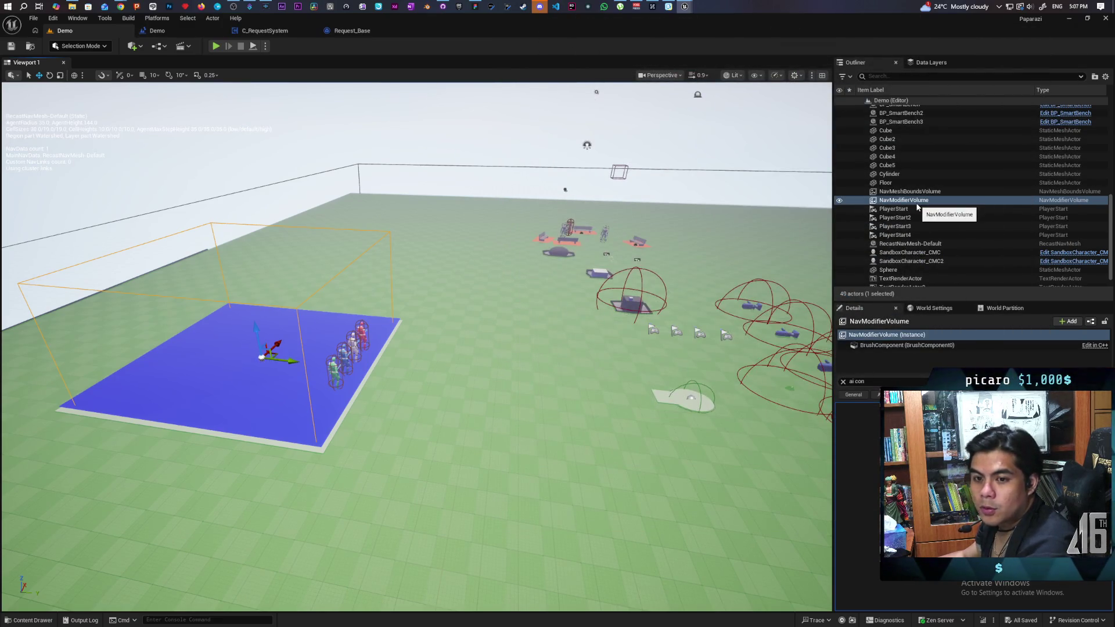
Clear the Details search to find Area Class and create a new NavArea class.
left_click(844, 382)
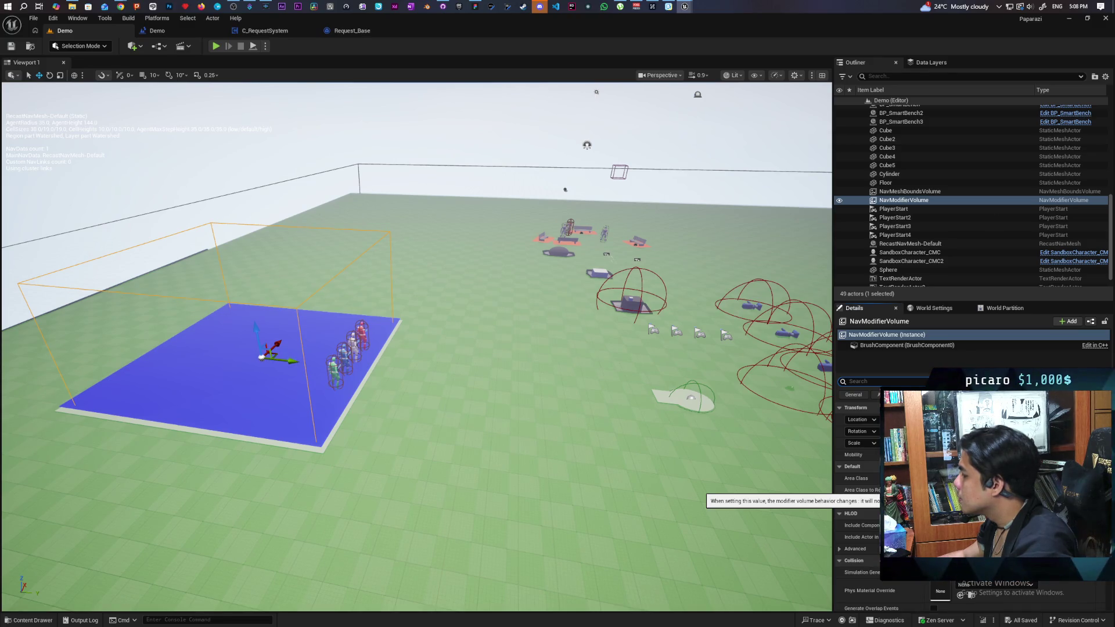
left_click(871, 381)
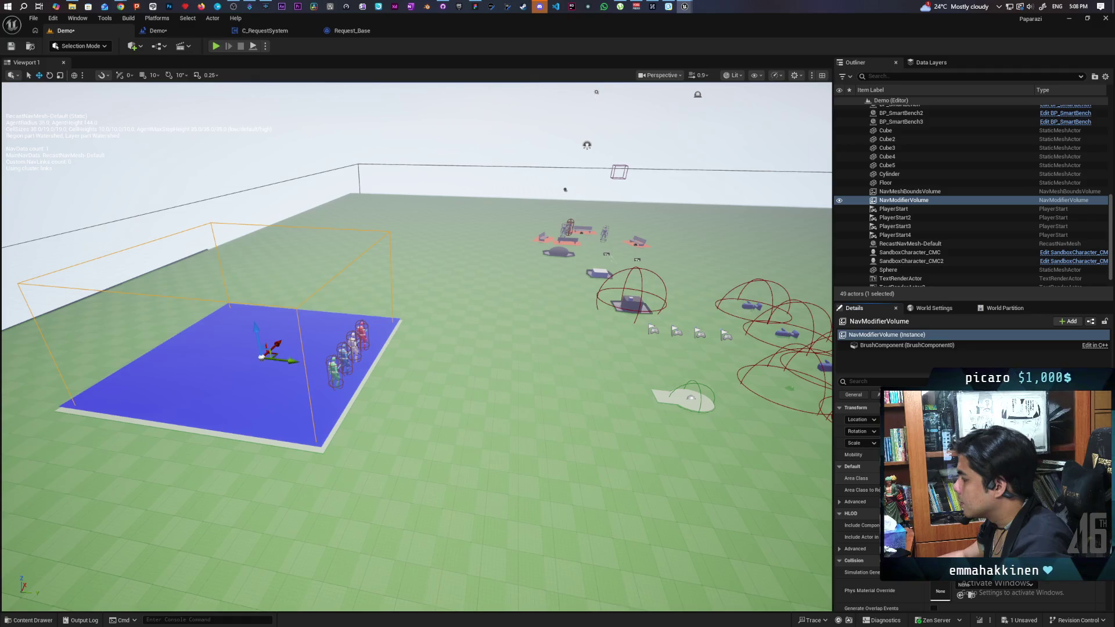
left_click(1011, 478)
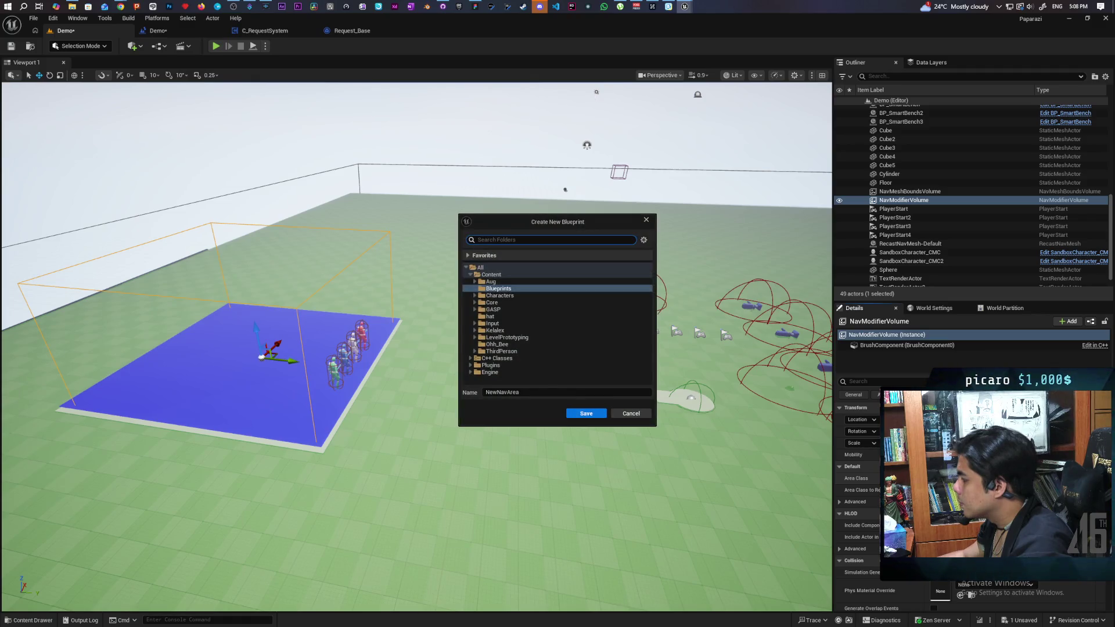
Dismiss the pending dialog, then create the NewNavArea Nav Area blueprint in Content/Blueprints.
left_click(631, 414)
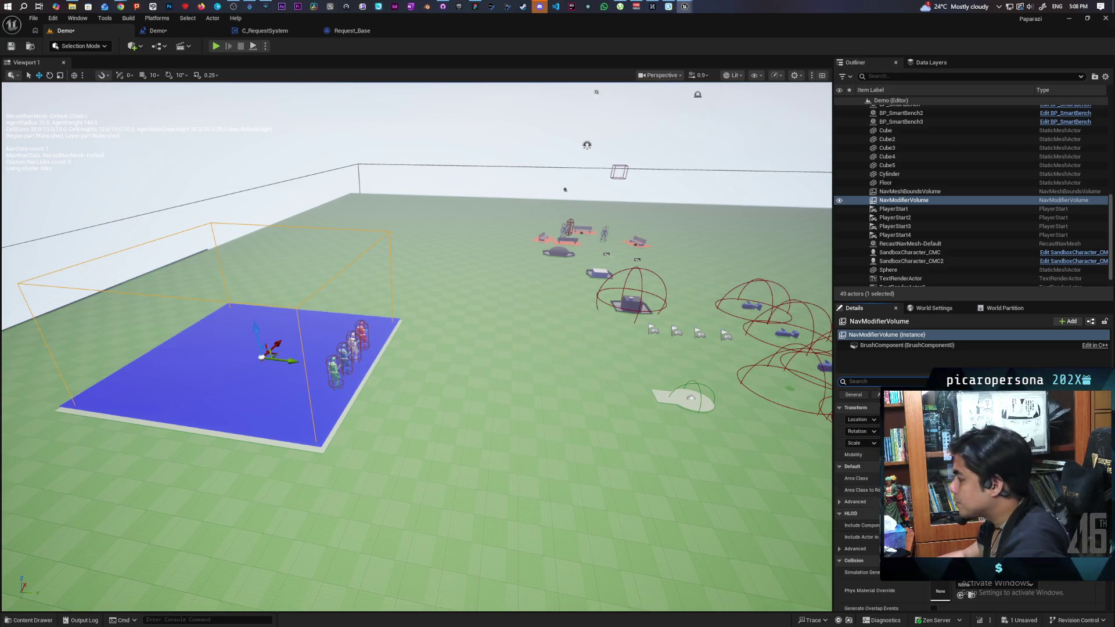
left_click(32, 619)
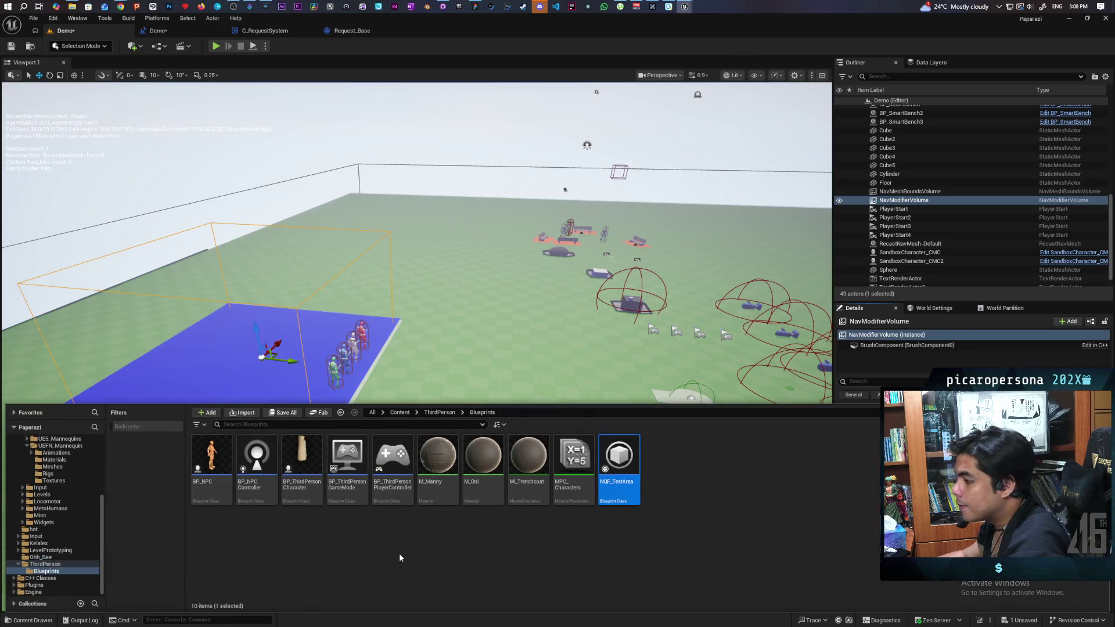
left_click(482, 566)
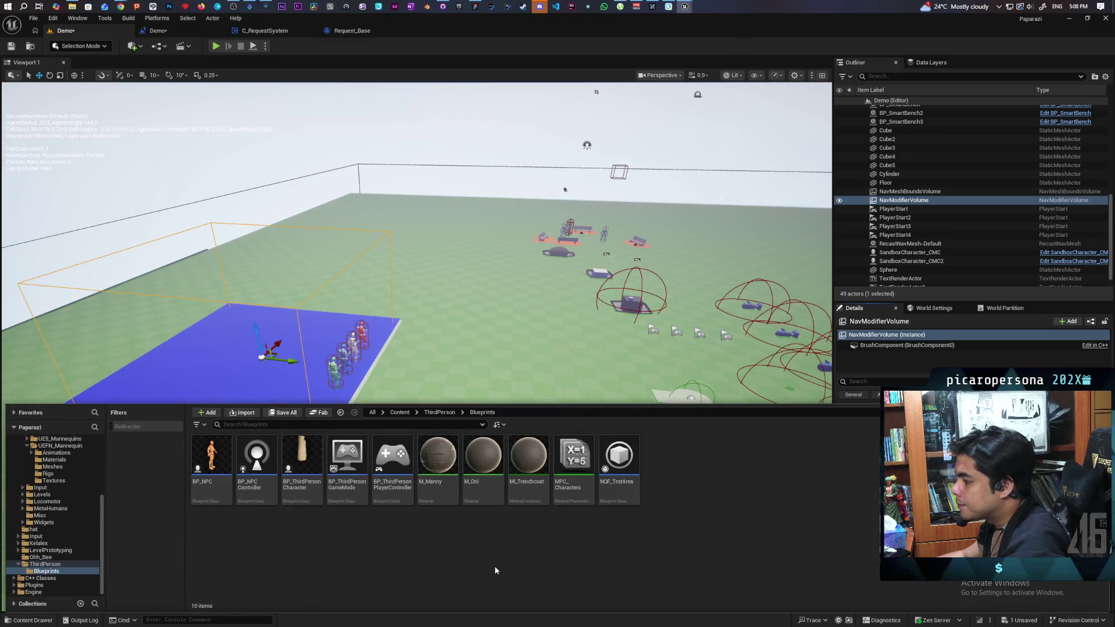
left_click(871, 335)
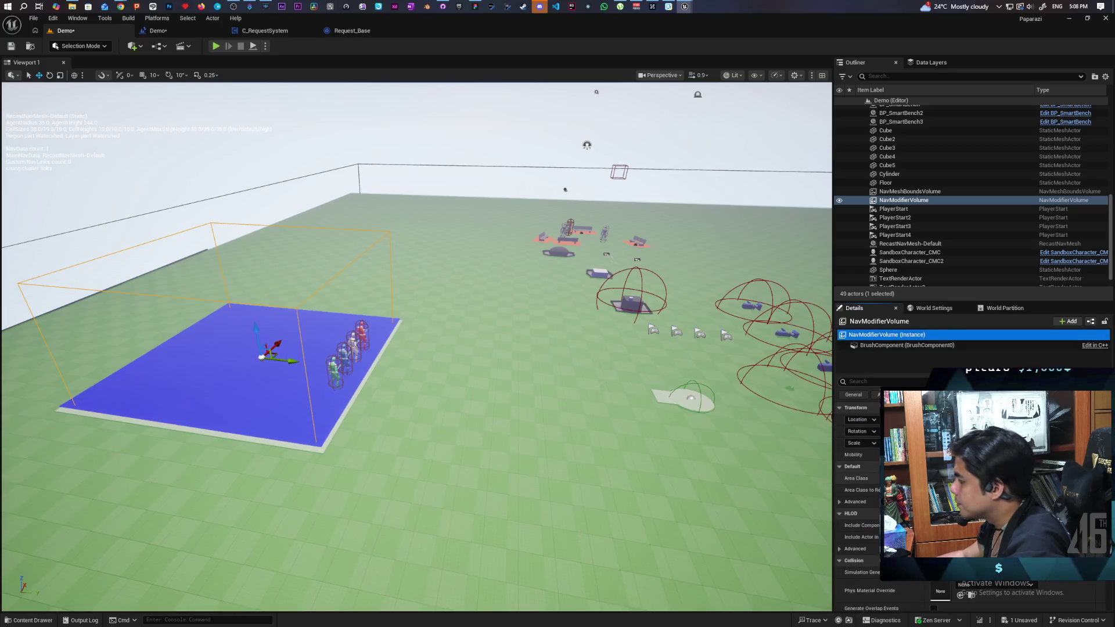
left_click(1092, 478)
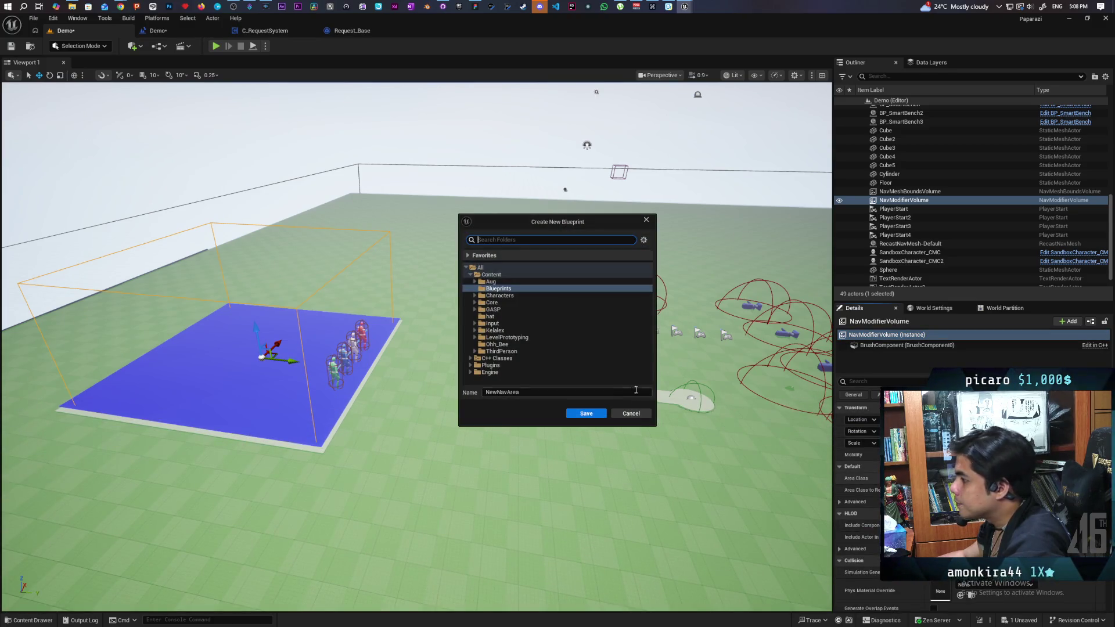
left_click(589, 414)
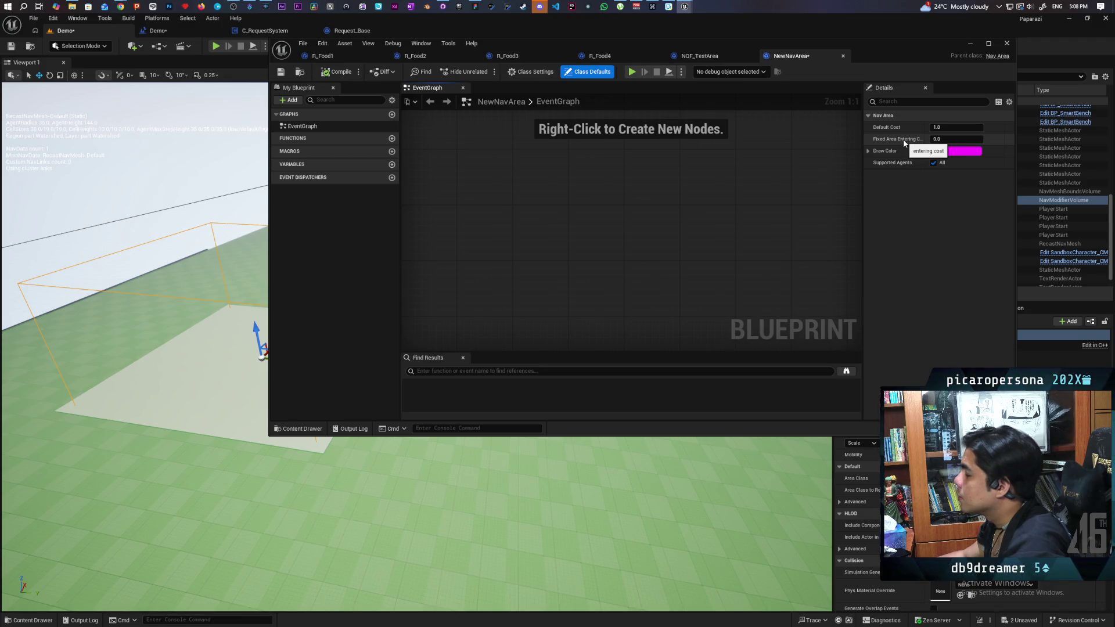
Save the NewNavArea blueprint and minimize its editor window.
left_click(281, 72)
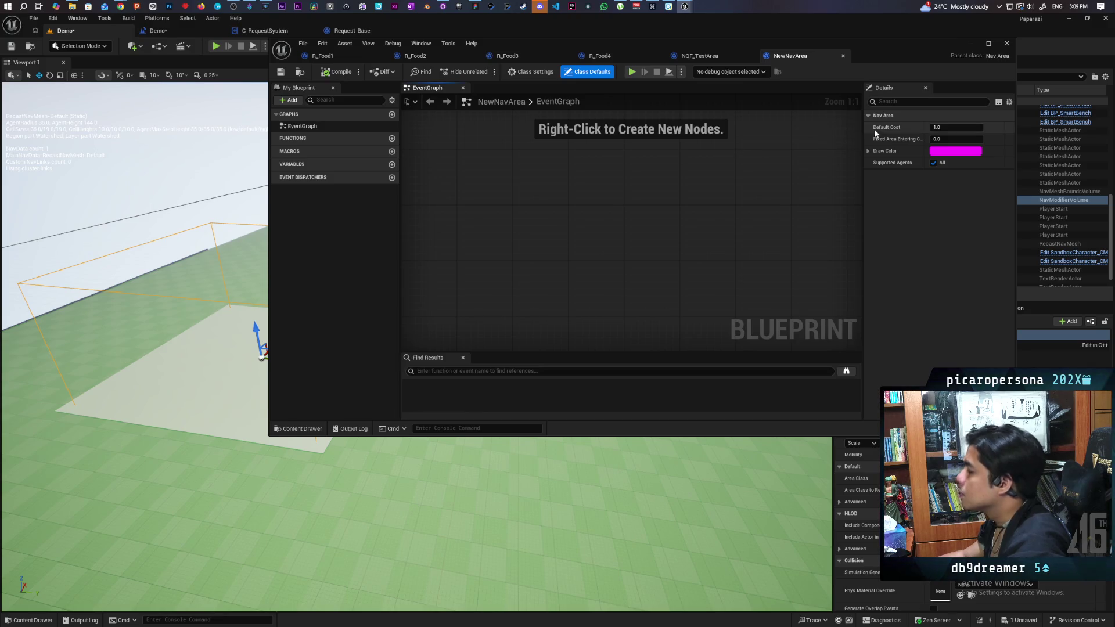
left_click(971, 43)
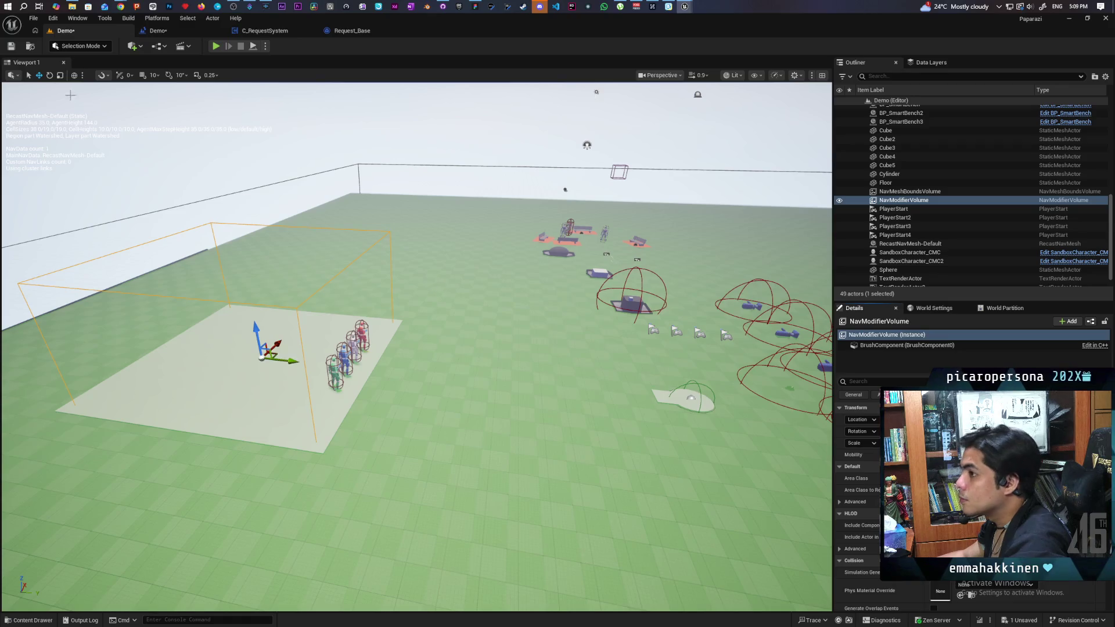
Save the level, focus on the modifier volume, and reopen NewNavArea from the Content Drawer.
key("ctrl+s")
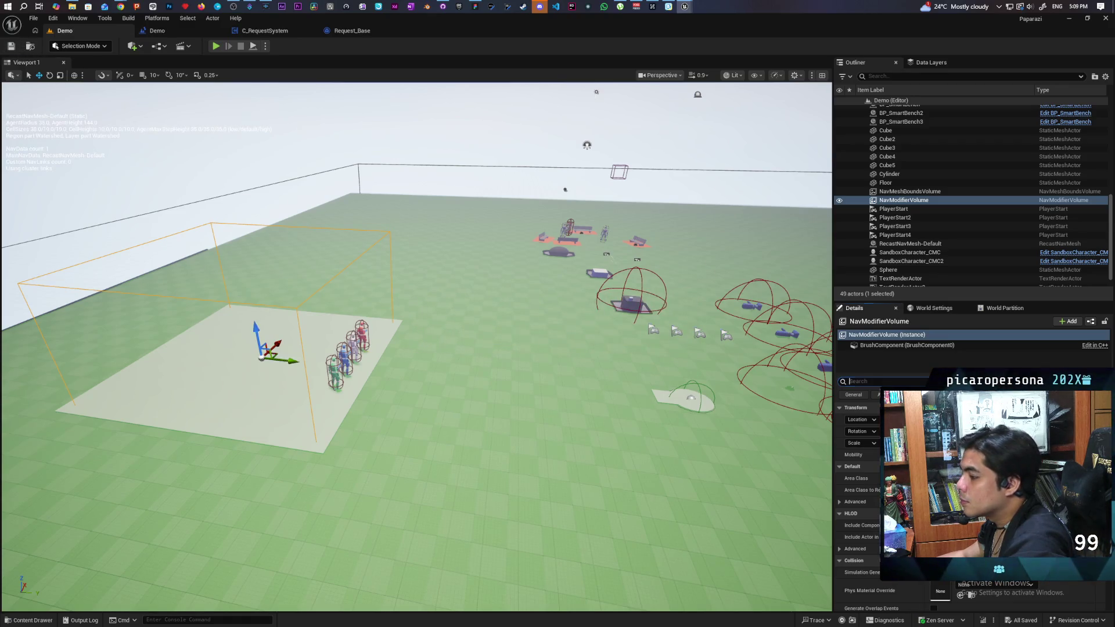
key("f")
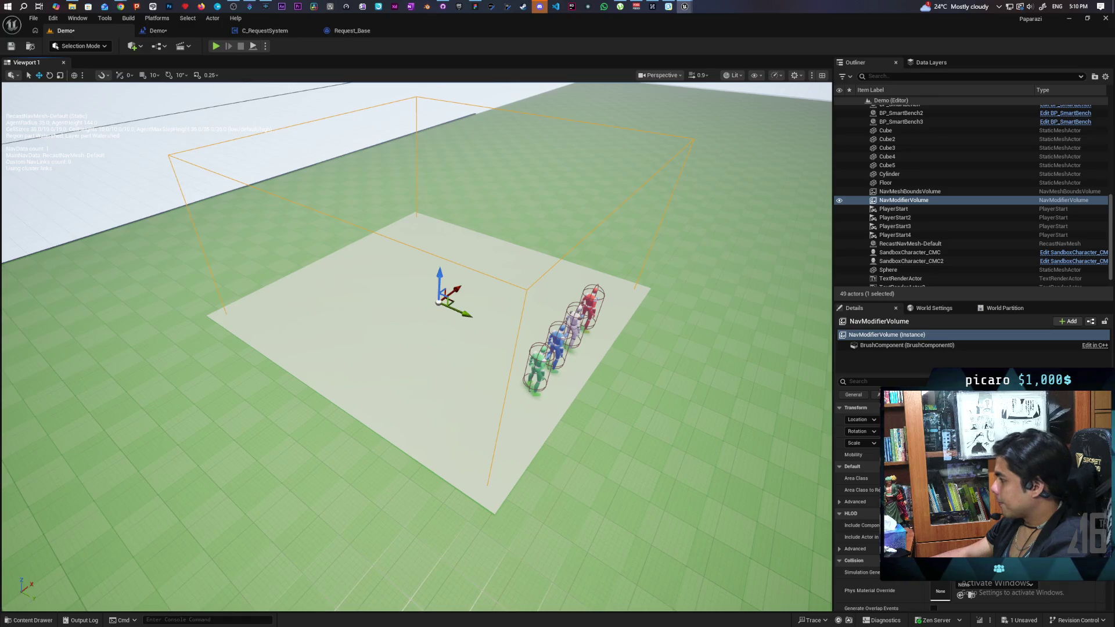
key("ctrl+space")
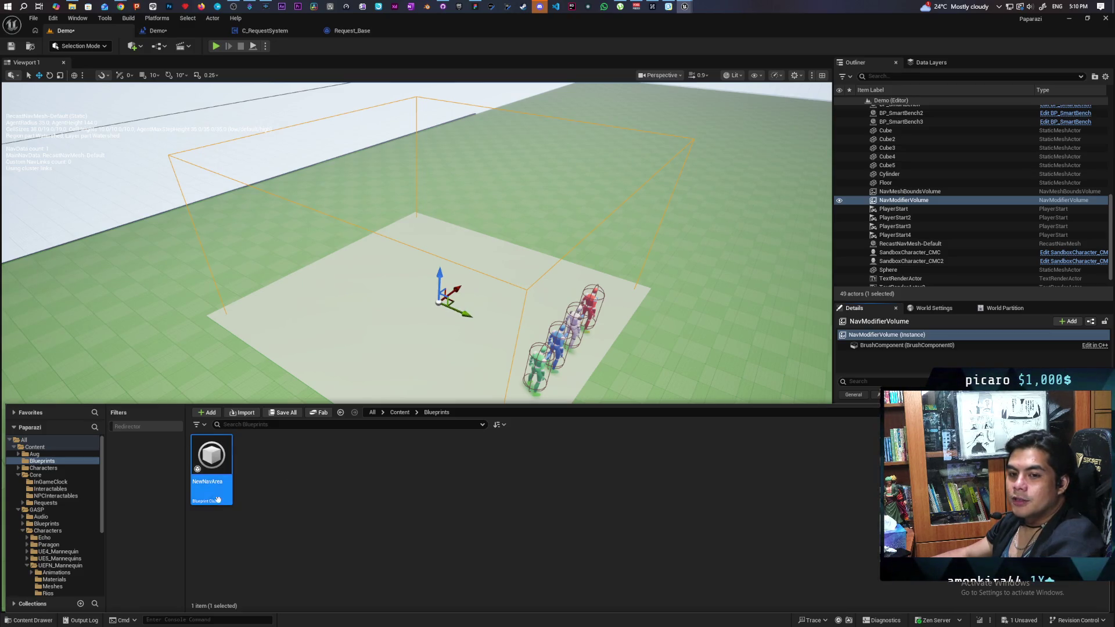
double_click(211, 462)
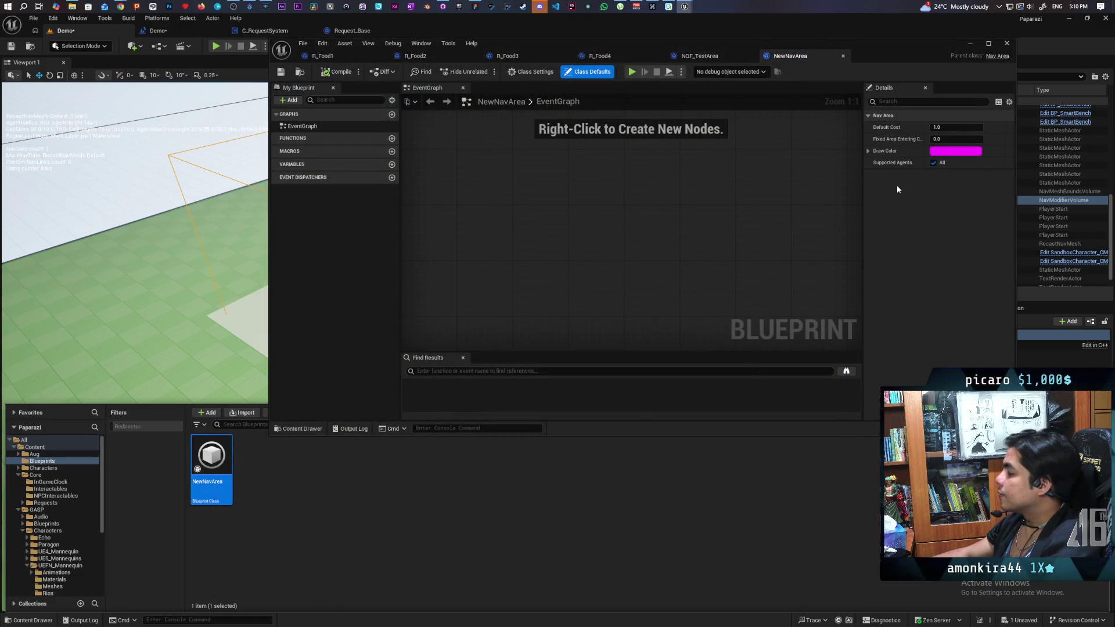
Toggle NewNavArea's Supported Agents, check its Draw Color, then compile, save and minimize the editor.
left_click(933, 162)
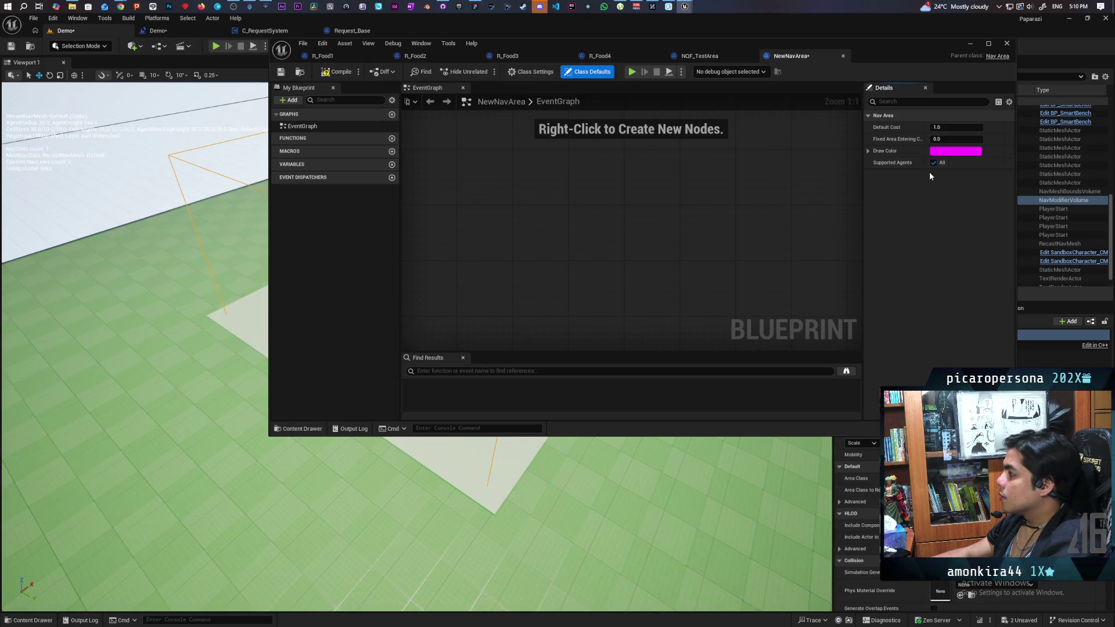
left_click(869, 151)
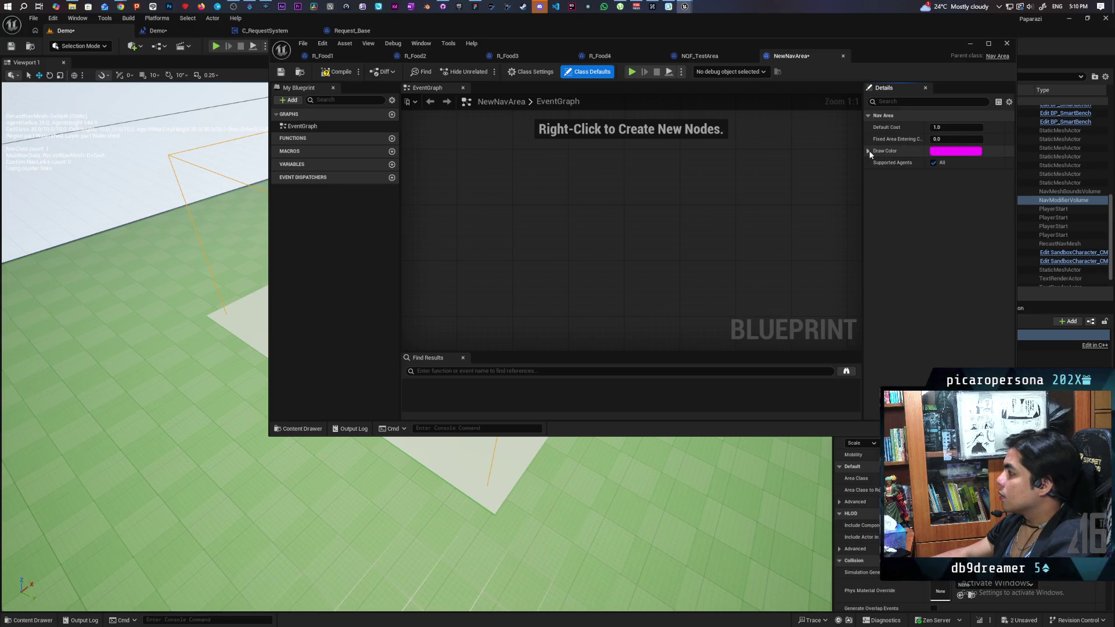
left_click(869, 151)
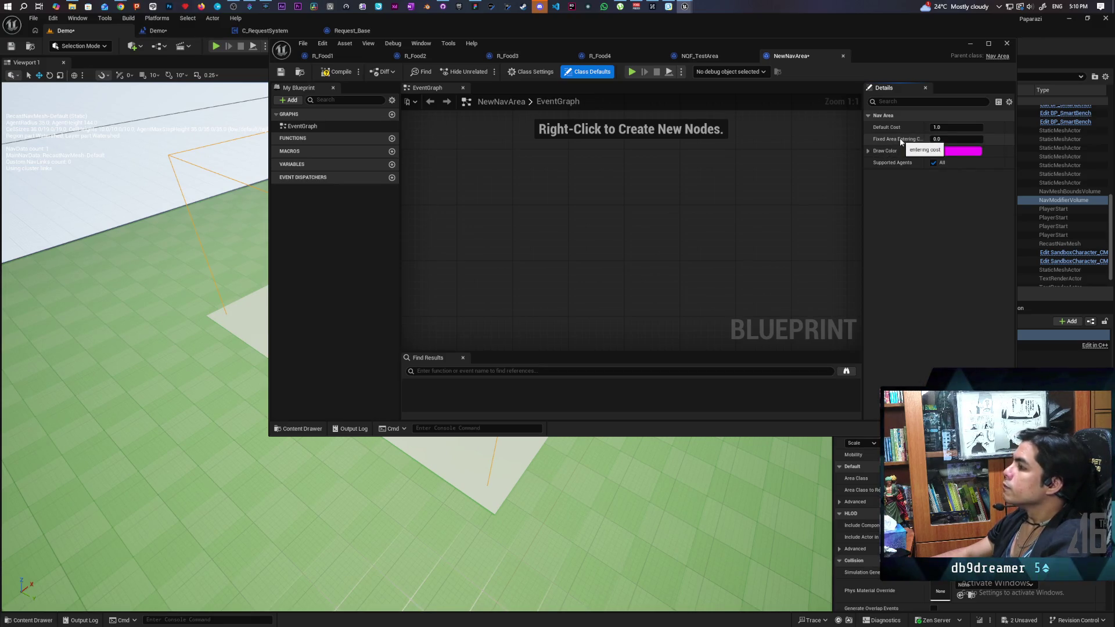
left_click(332, 72)
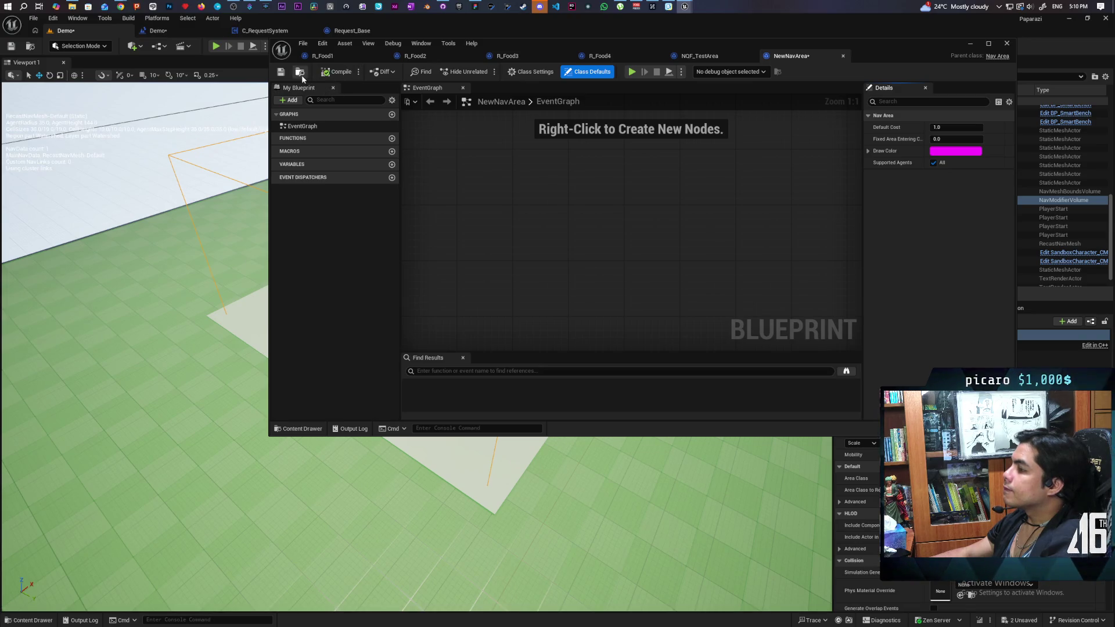
left_click(280, 71)
mouse_move(893, 56)
left_mouse_down()
mouse_move(924, 192)
mouse_move(908, 159)
left_mouse_up()
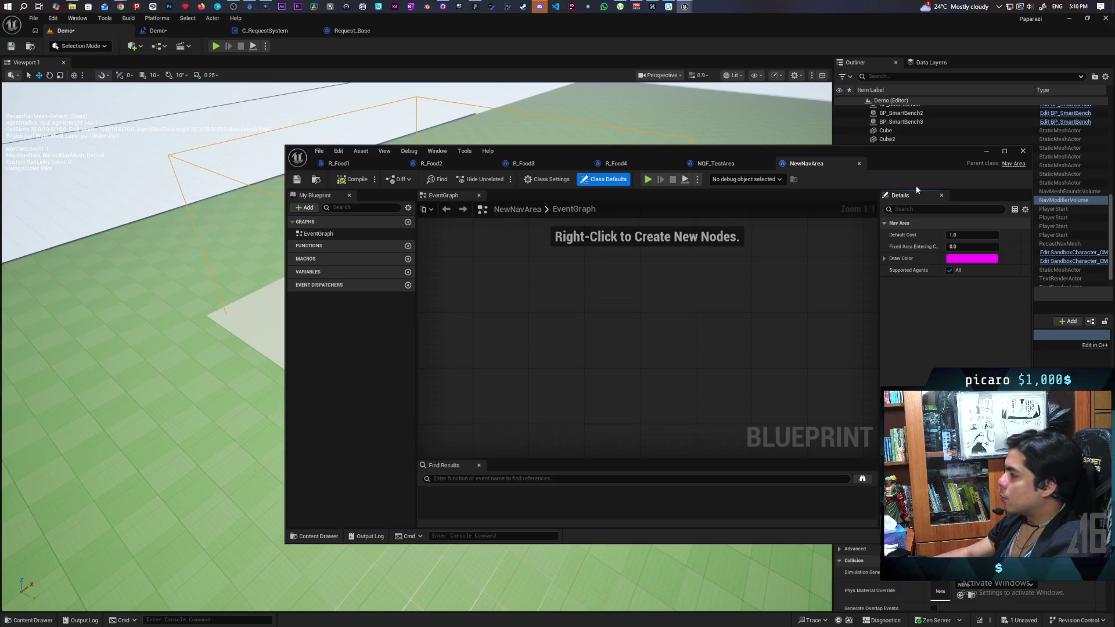
left_click(981, 150)
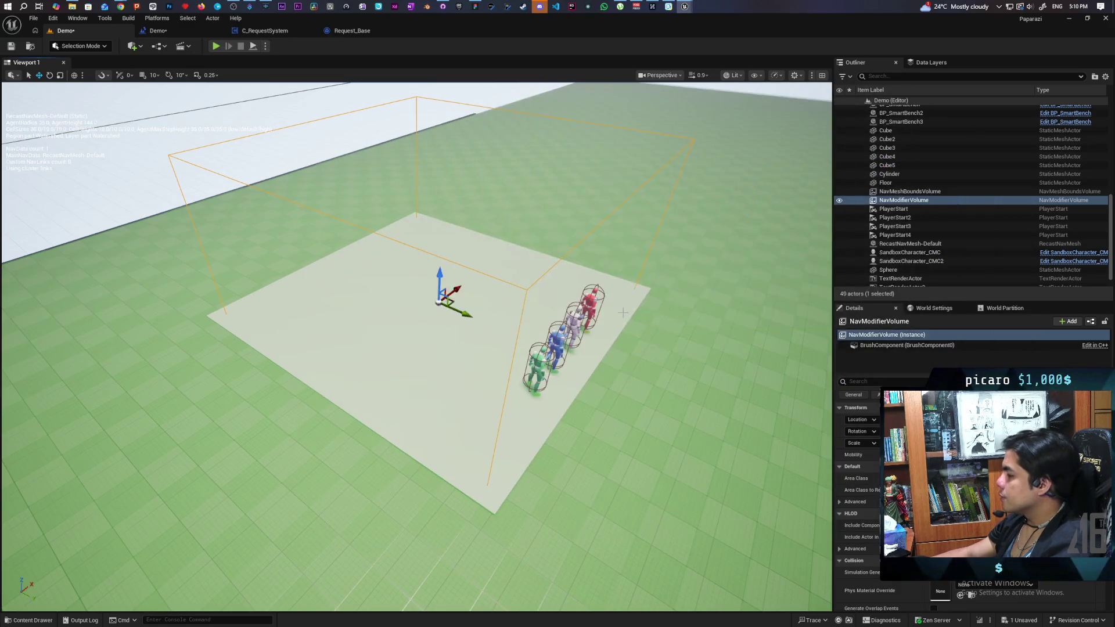
scroll(347, 360, "down", 5)
left_click_drag(347, 360, 347, 360)
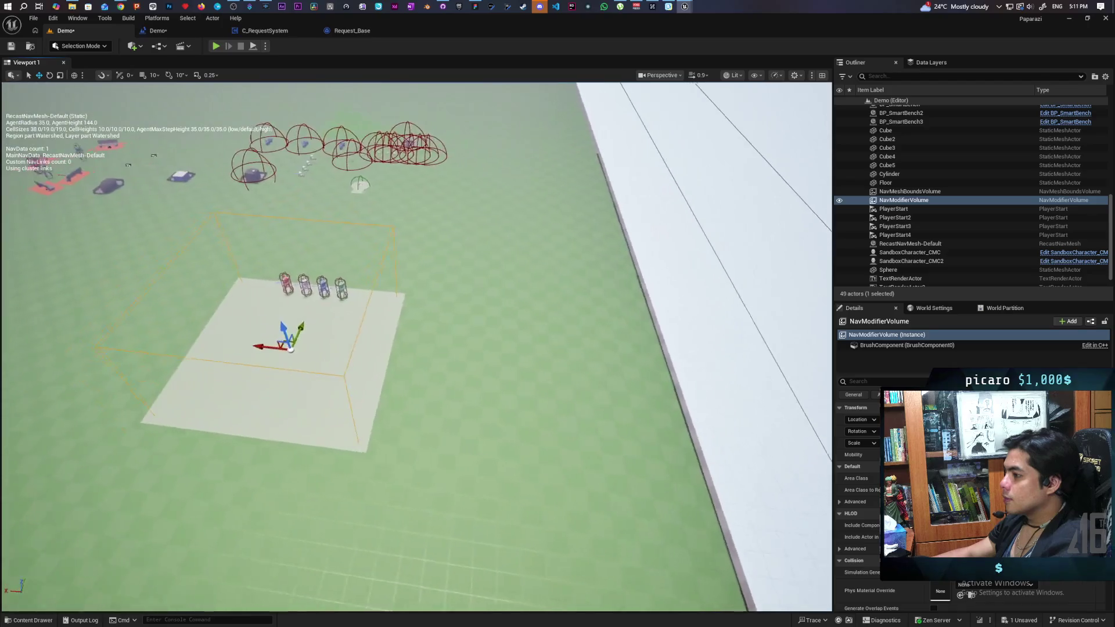
scroll(348, 361, "up", 3)
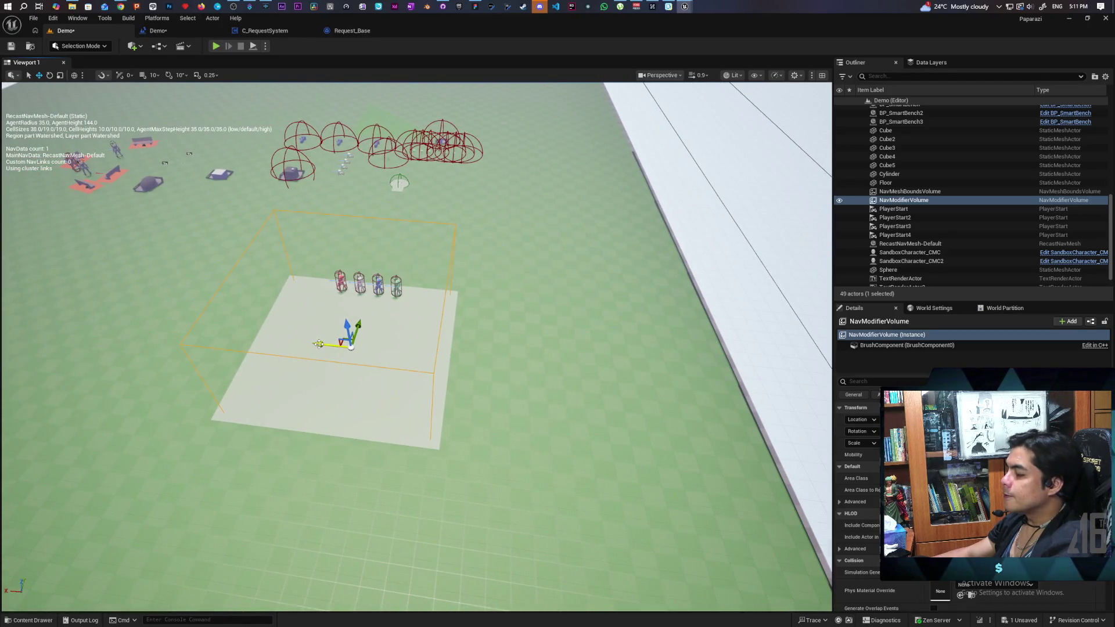
left_click_drag(318, 344, 61, 316)
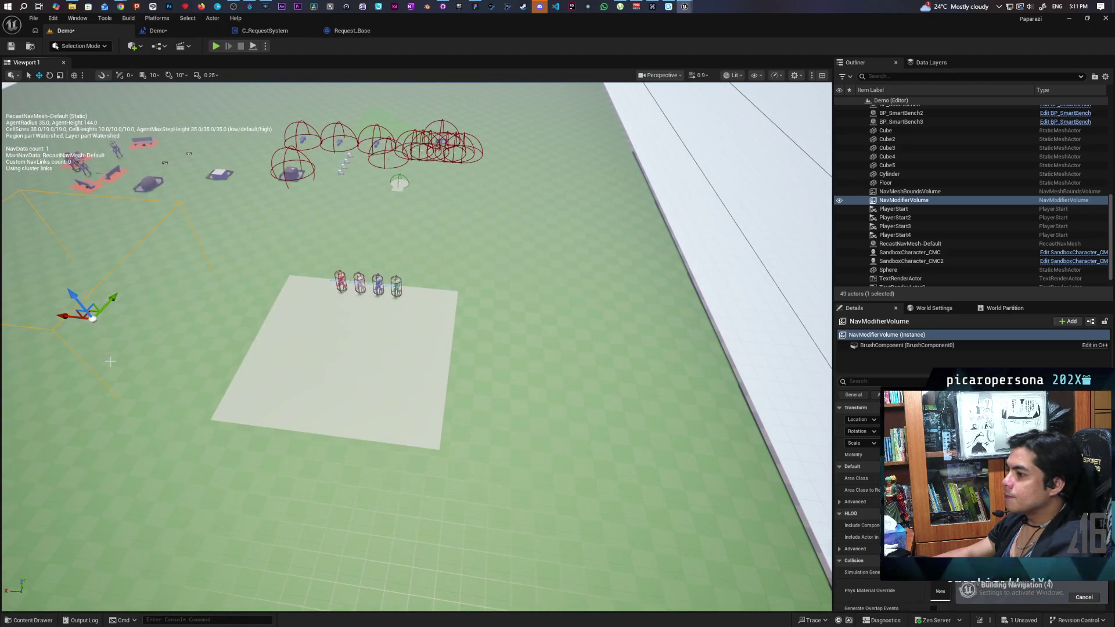
left_click_drag(170, 403, 233, 408)
key("ctrl+z")
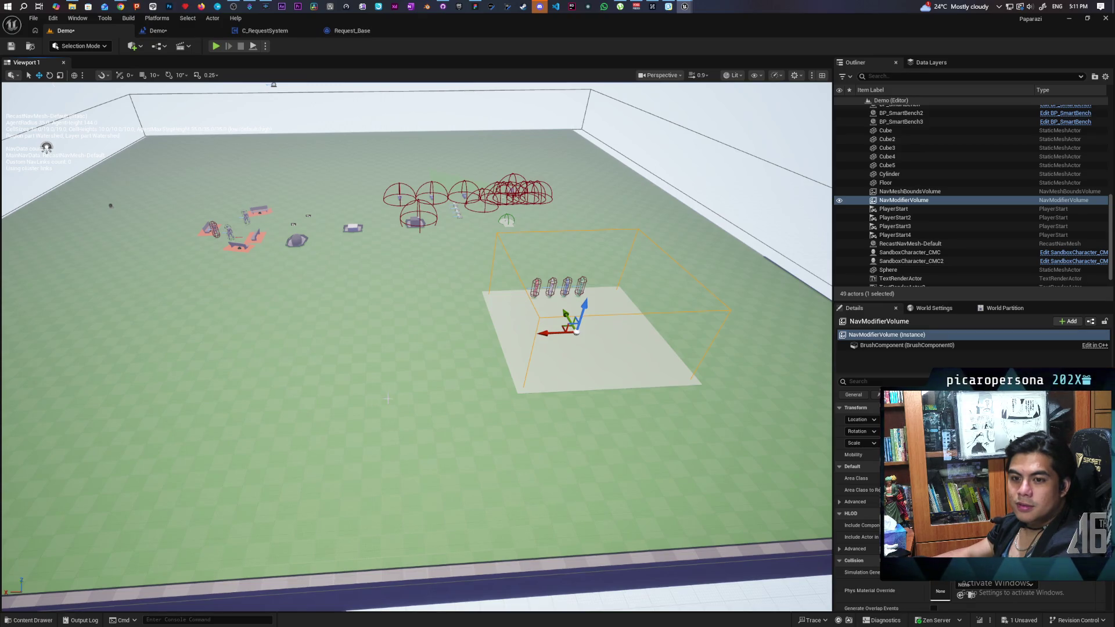
mouse_move(382, 415)
left_mouse_down()
mouse_move(399, 372)
mouse_move(401, 424)
mouse_move(422, 427)
left_mouse_up()
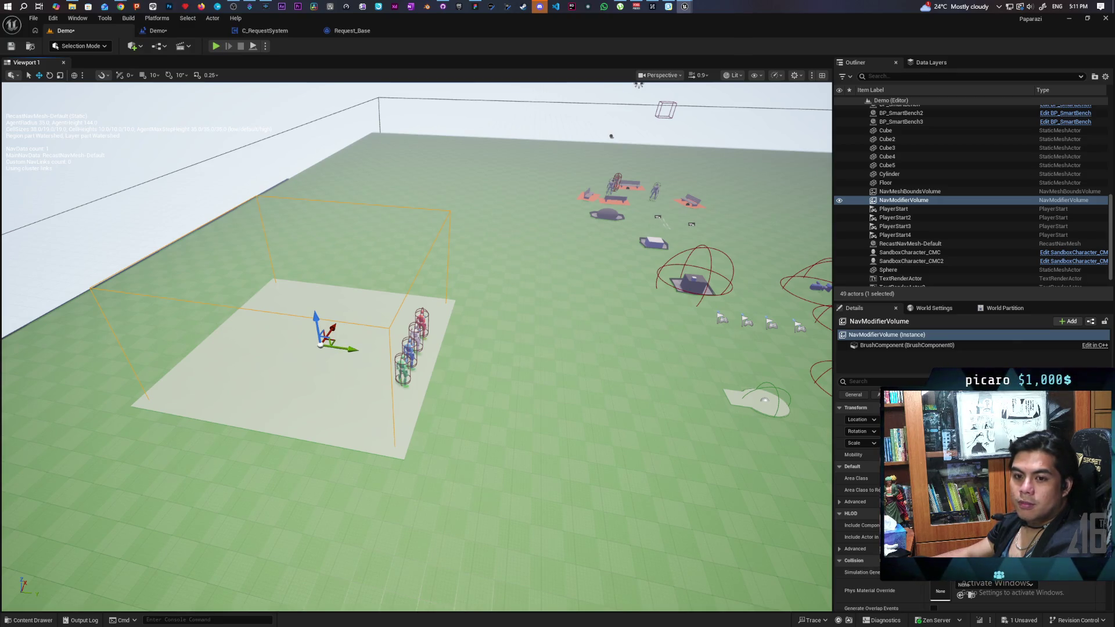
left_click_drag(418, 427, 407, 427)
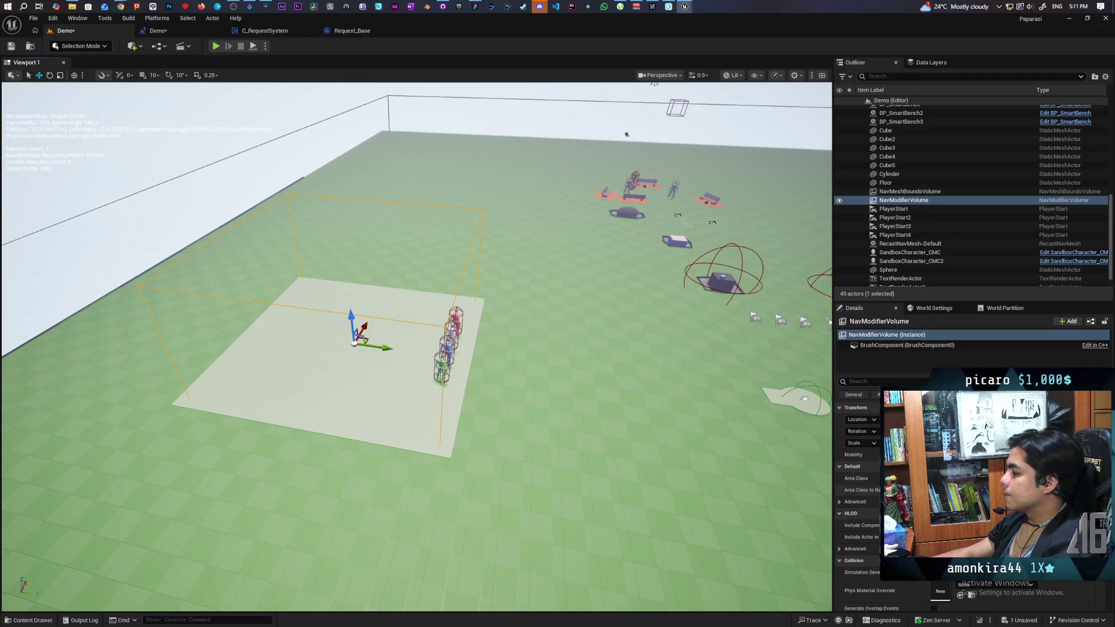
mouse_move(685, 6)
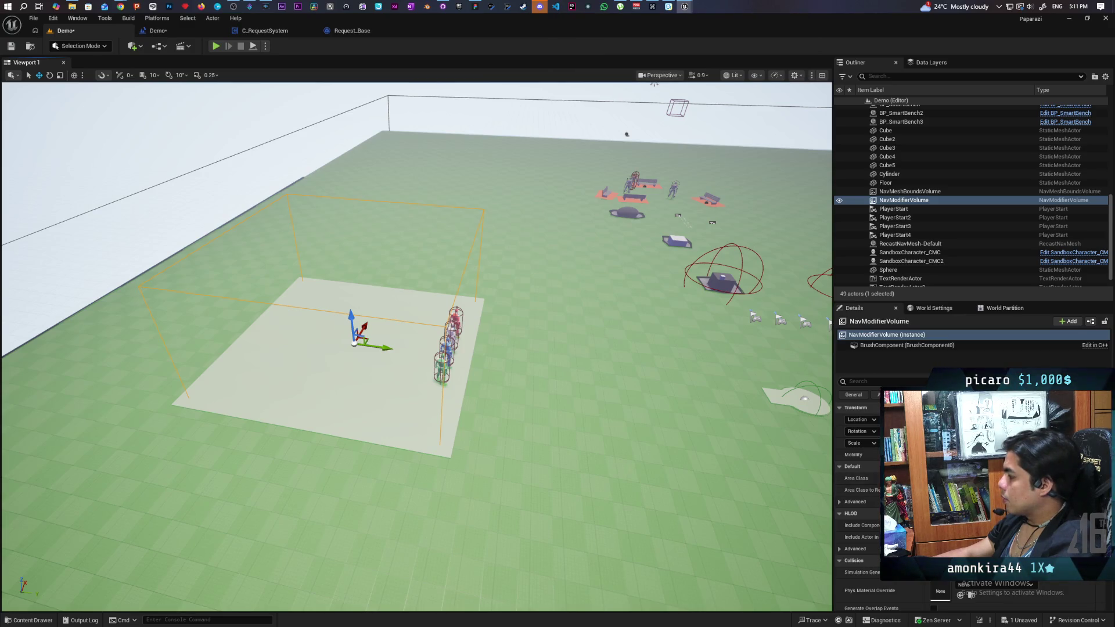
Show the navigation mesh and assign NewNavArea as the modifier volume's area class.
key("p")
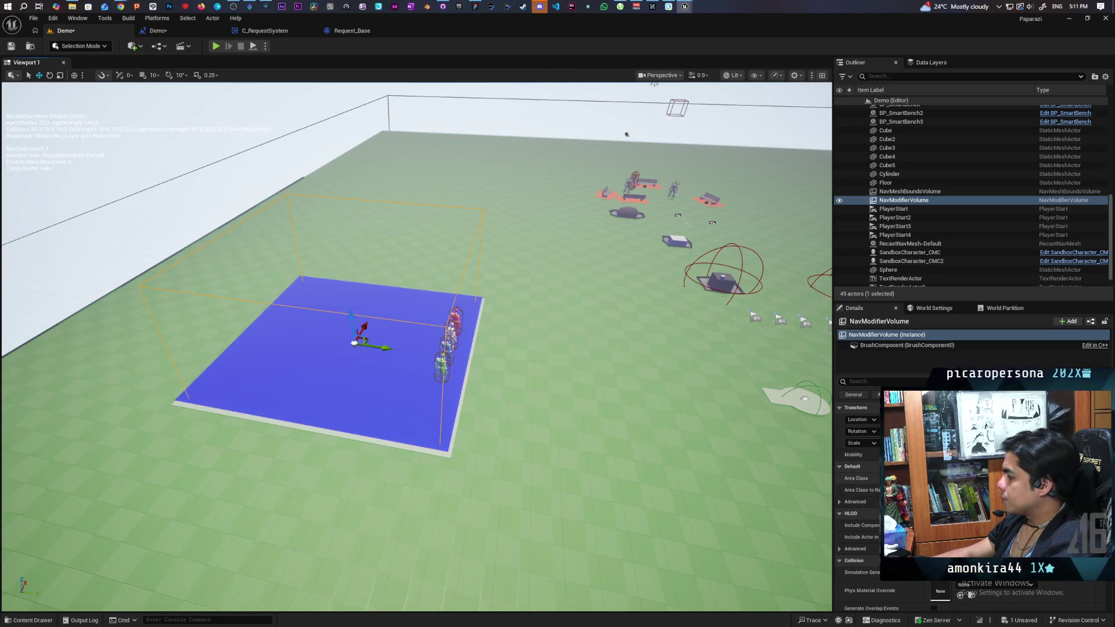
key("ctrl+space")
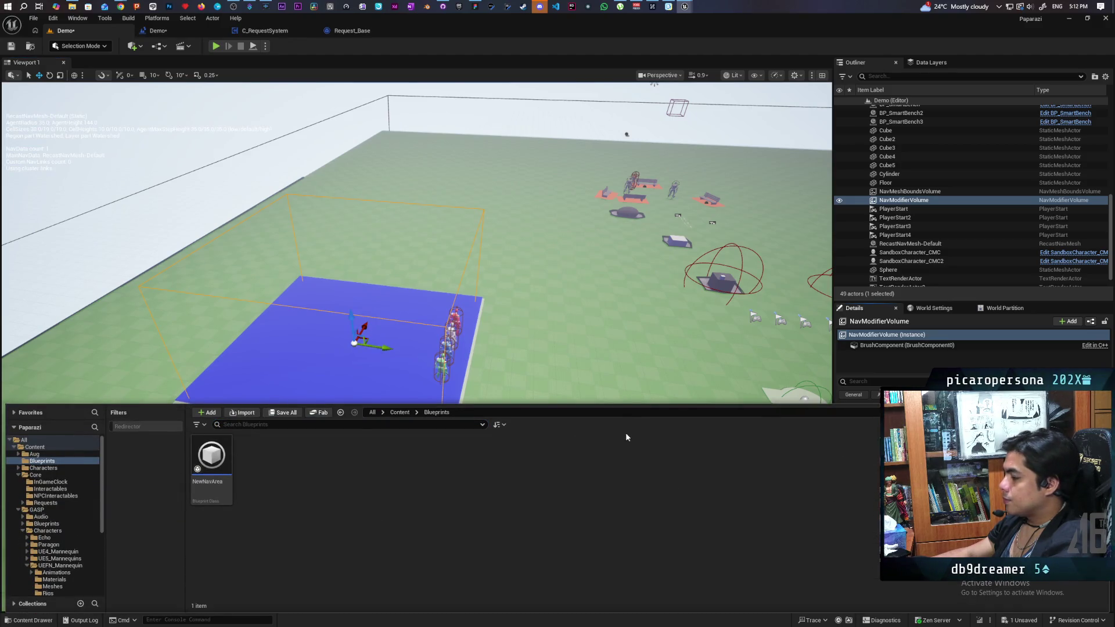
left_click(887, 335)
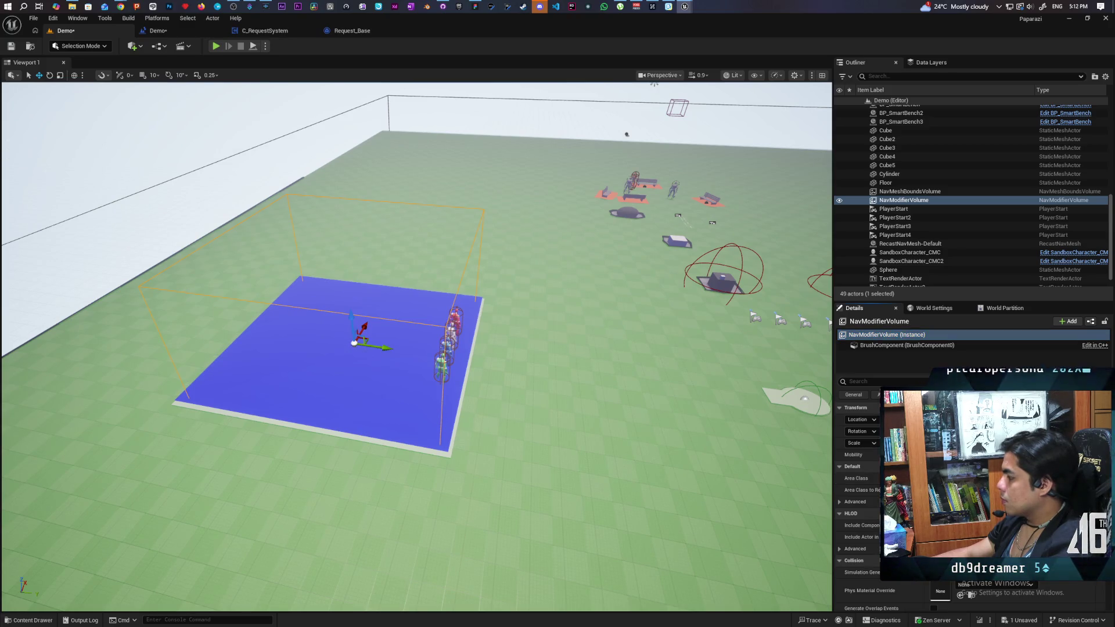
key("ctrl+space")
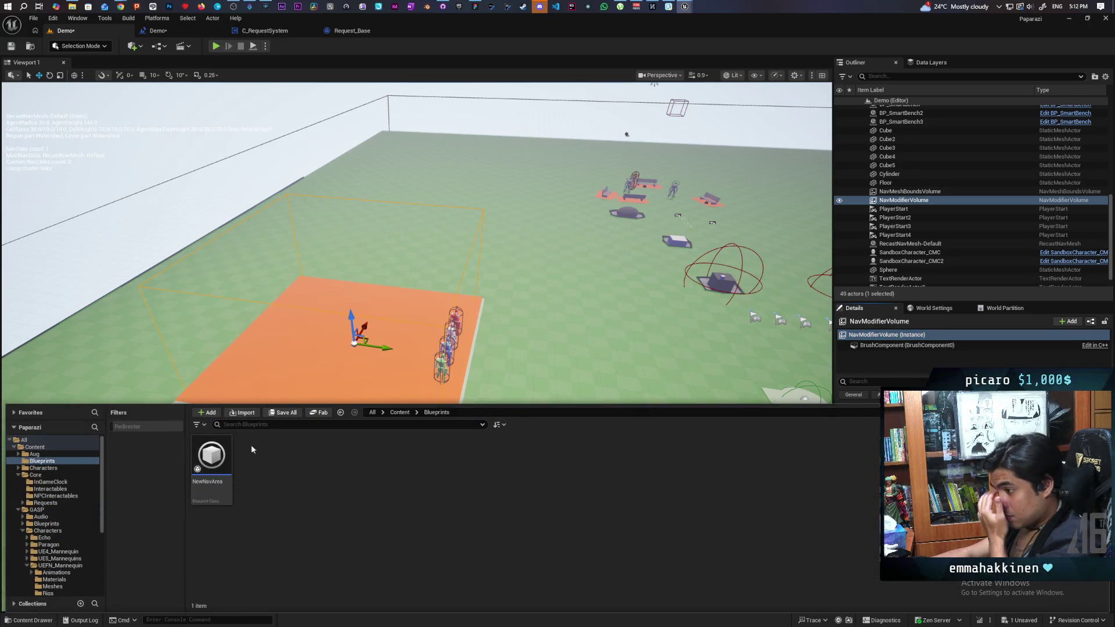
mouse_move(210, 464)
left_mouse_down()
mouse_move(893, 369)
mouse_move(356, 451)
left_mouse_up()
Reopen the NewNavArea blueprint from the Blueprints folder.
key("ctrl+space")
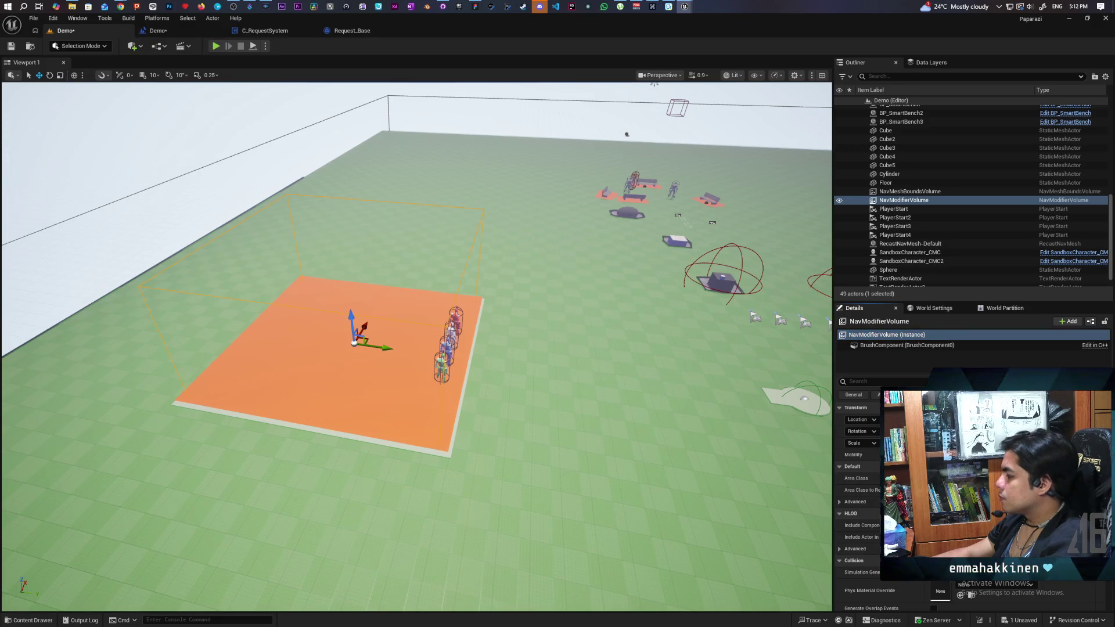
key("ctrl+space")
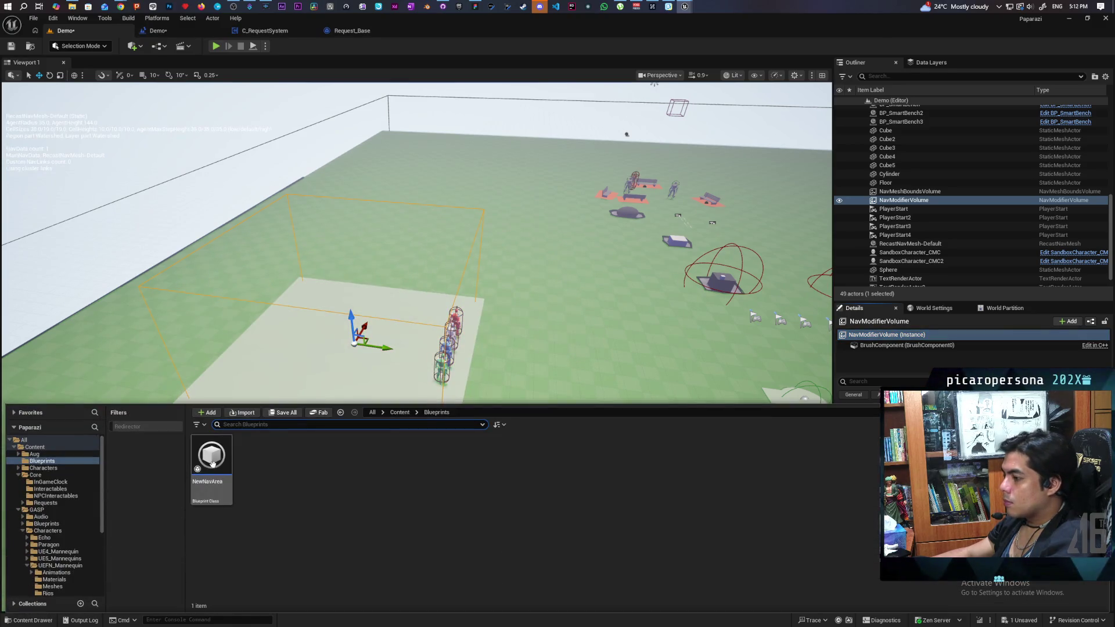
double_click(212, 463)
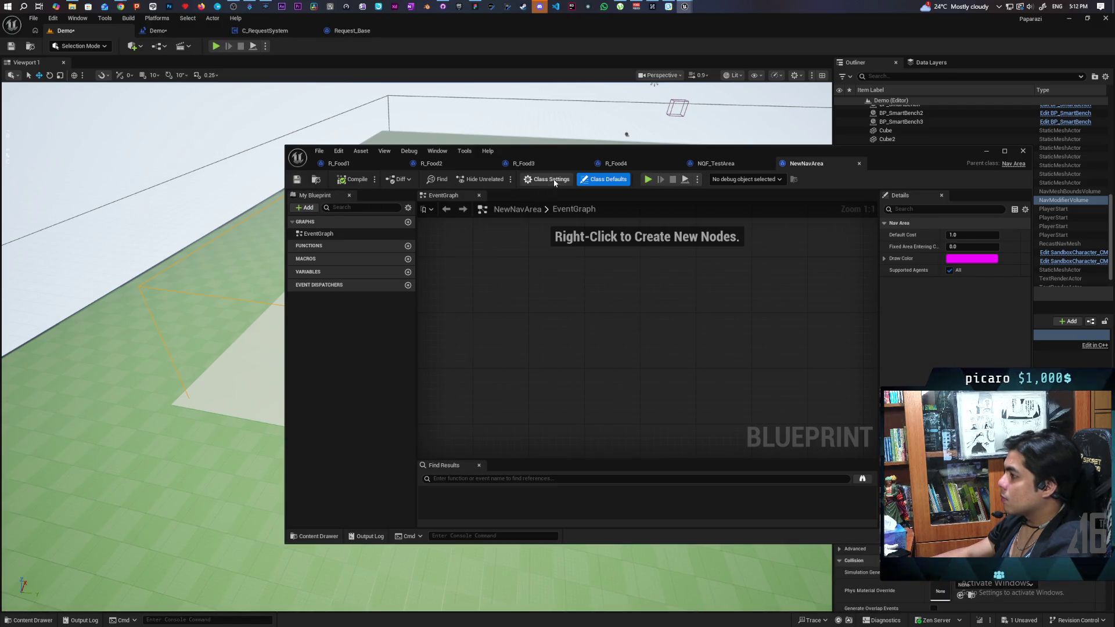
In Class Defaults set Default Cost to 0, keep Fixed Area Entering Cost at 0, and compile.
left_click(551, 180)
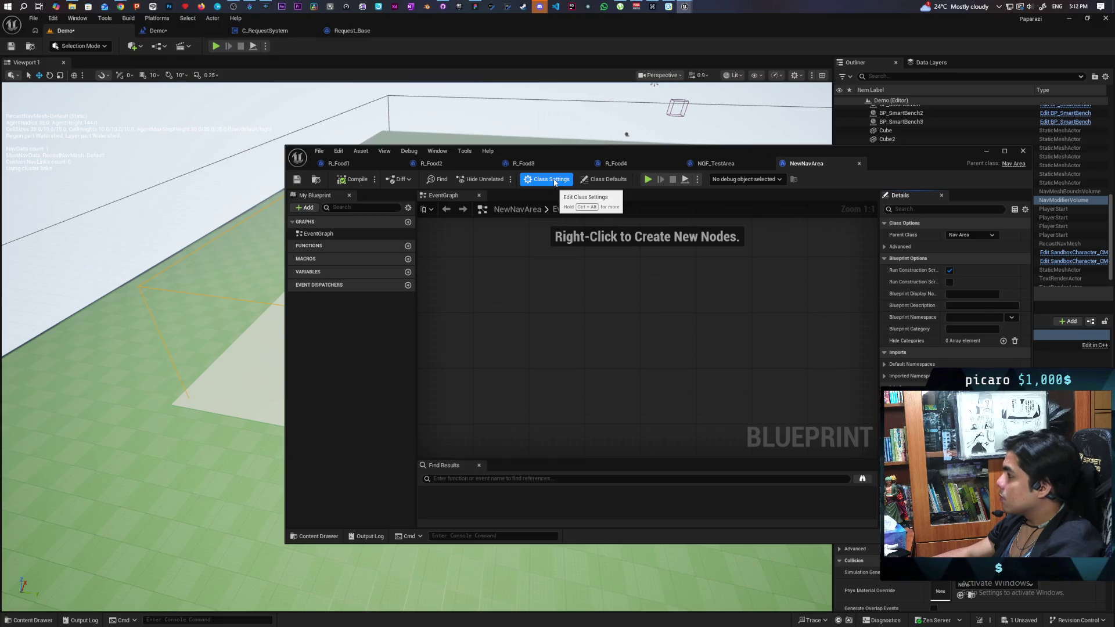
left_click(593, 181)
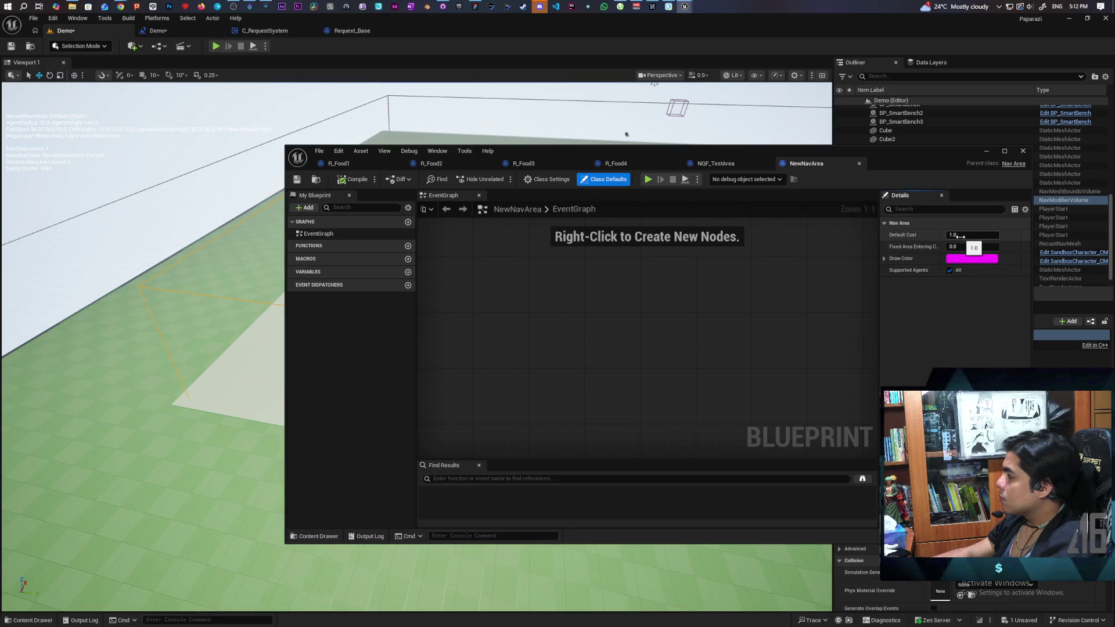
left_click(960, 235)
type("0")
key("Return")
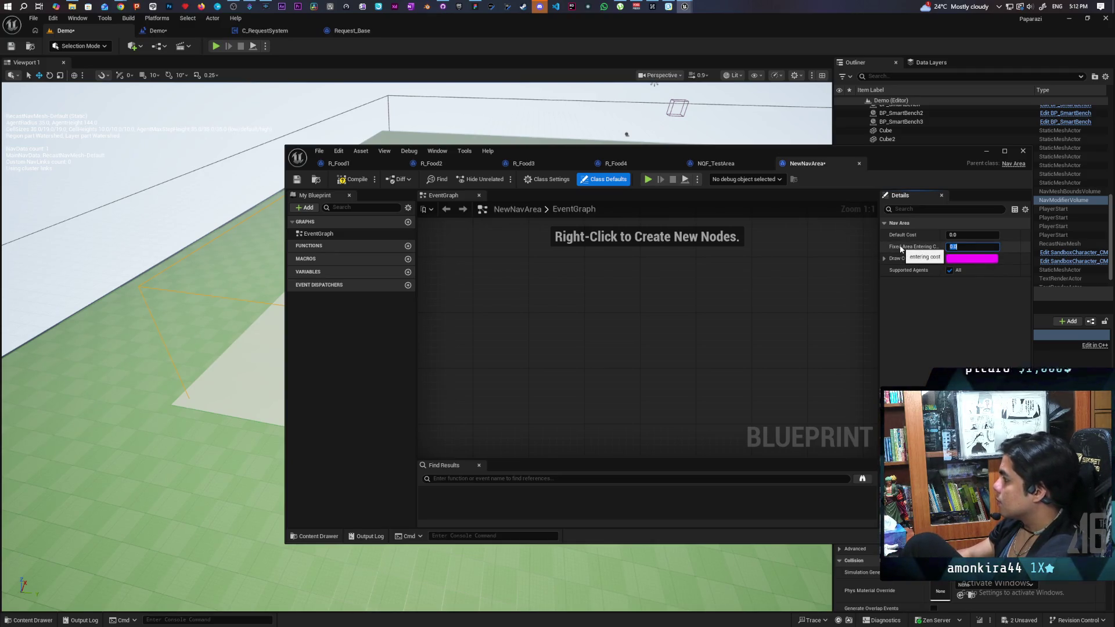
type("1")
key("Return")
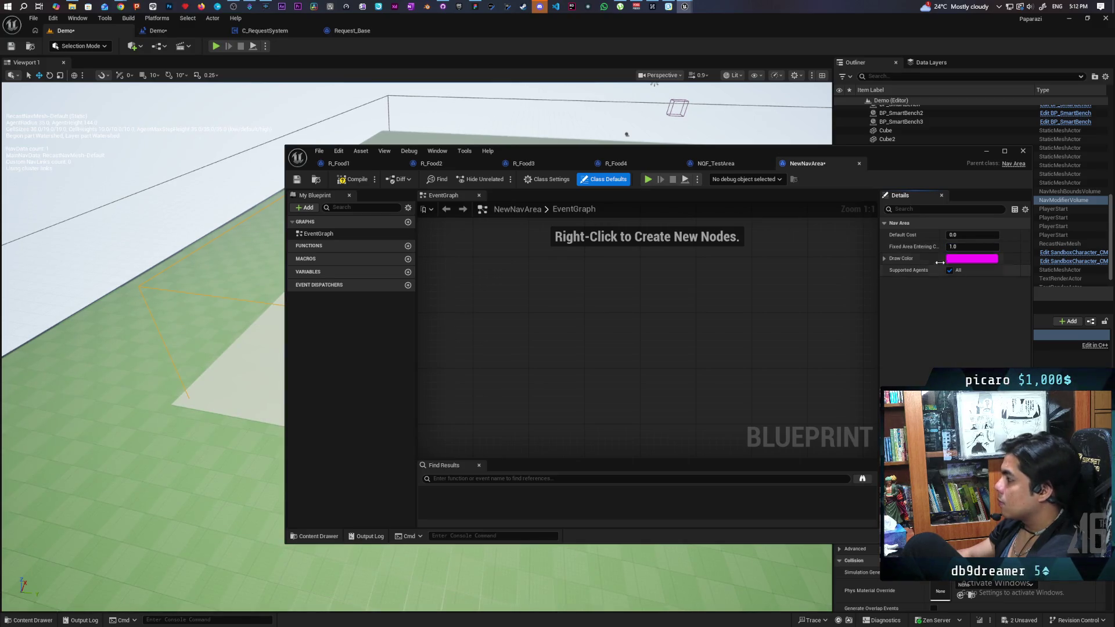
type("0")
key("Return")
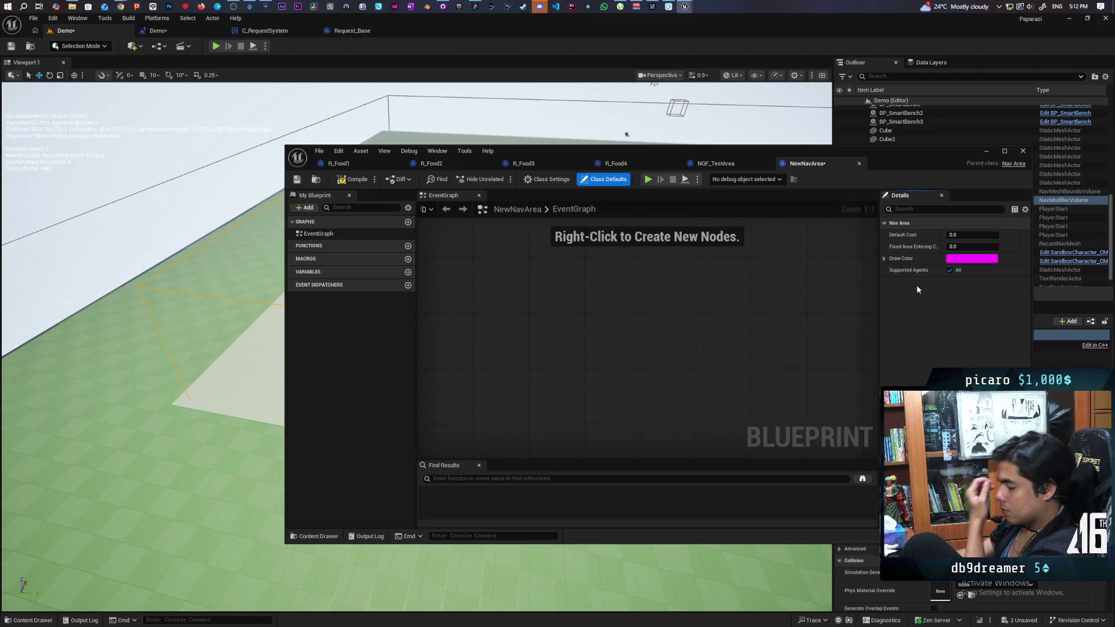
left_click(350, 182)
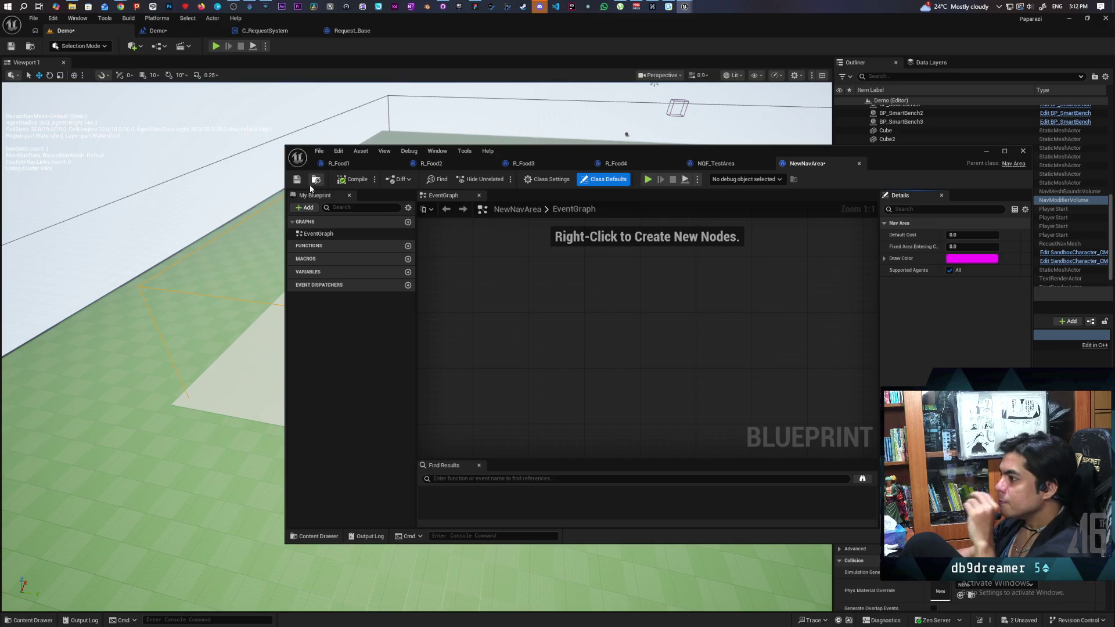
Set the NewNavArea Draw Color to orange.
left_click(969, 261)
left_click(863, 447)
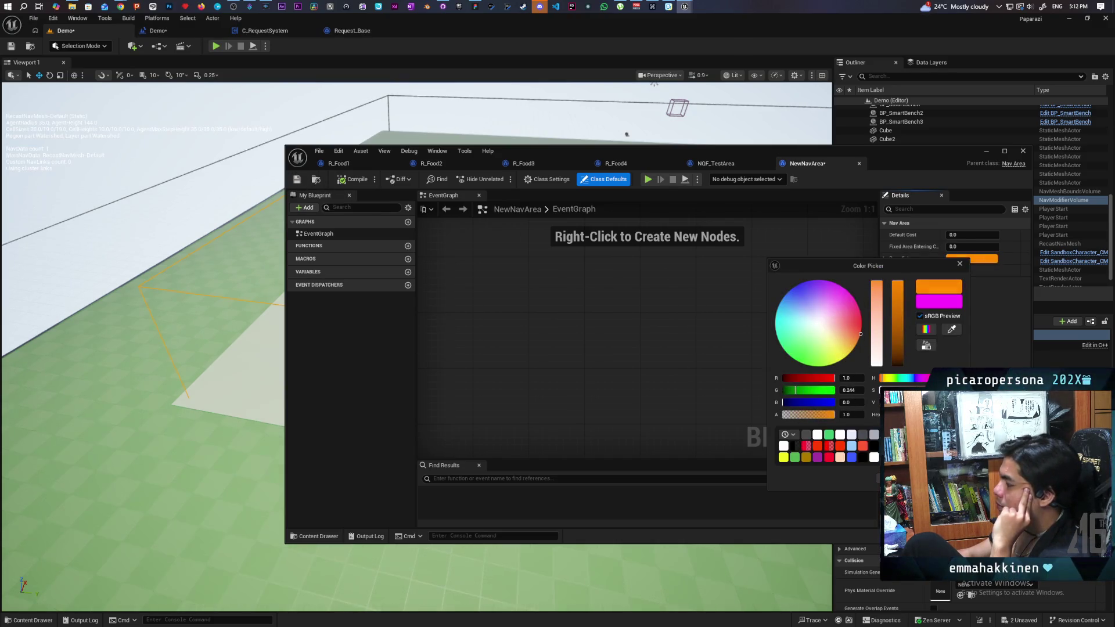
left_click(807, 412)
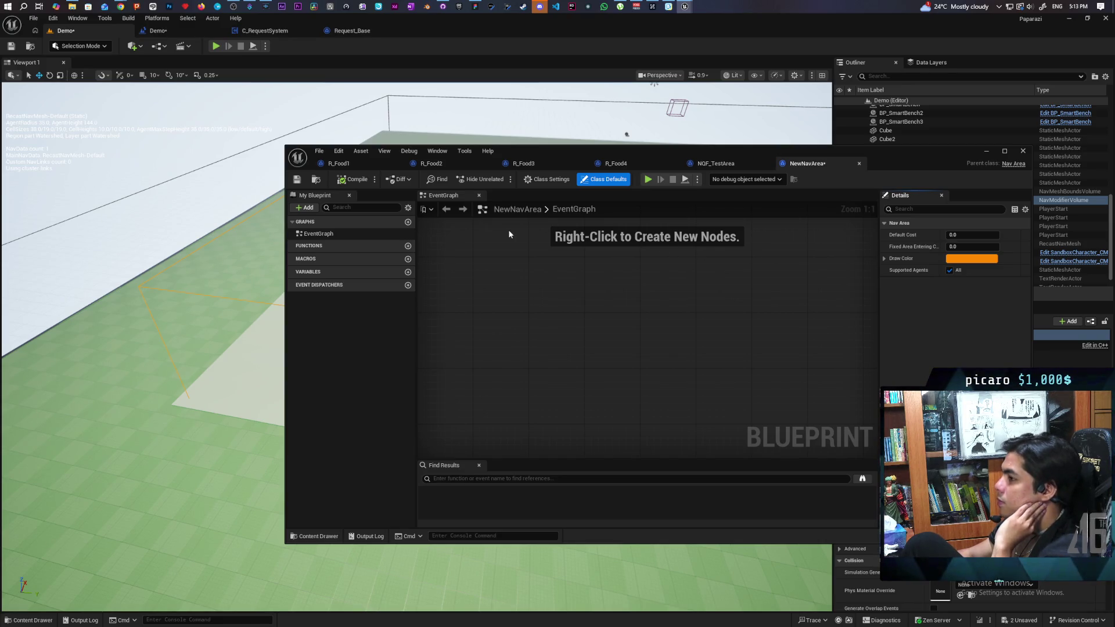
mouse_move(939, 162)
left_mouse_down()
mouse_move(819, 148)
mouse_move(849, 138)
mouse_move(811, 93)
mouse_move(831, 104)
mouse_move(821, 116)
left_mouse_up()
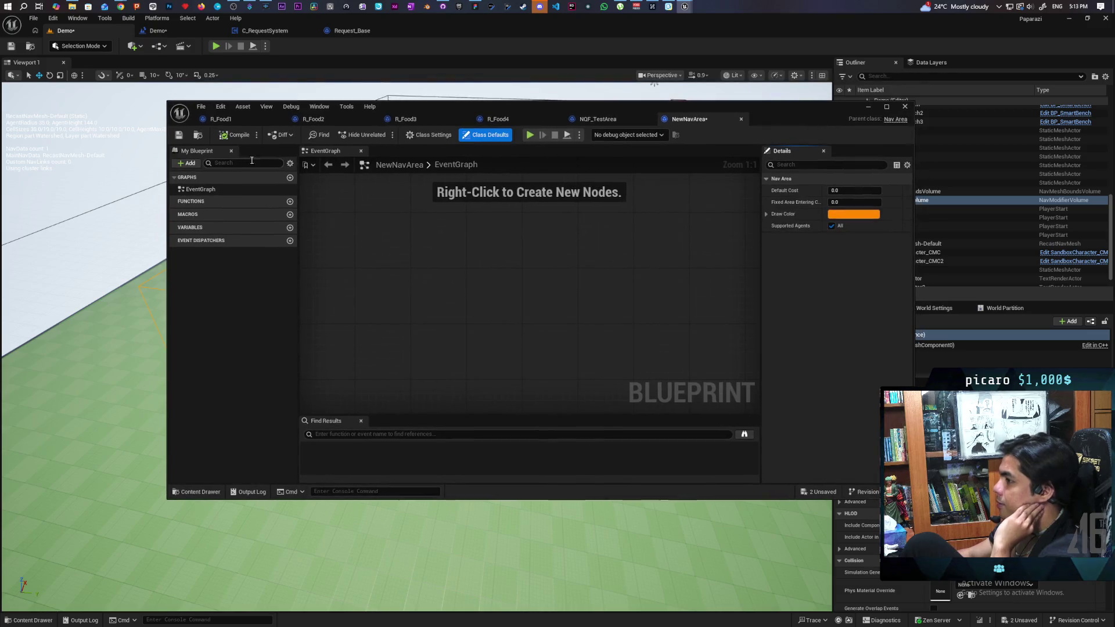
Create a Blueprint class in Blueprints, searching 'nav are' and choosing NavArea_Default as parent.
left_click(197, 137)
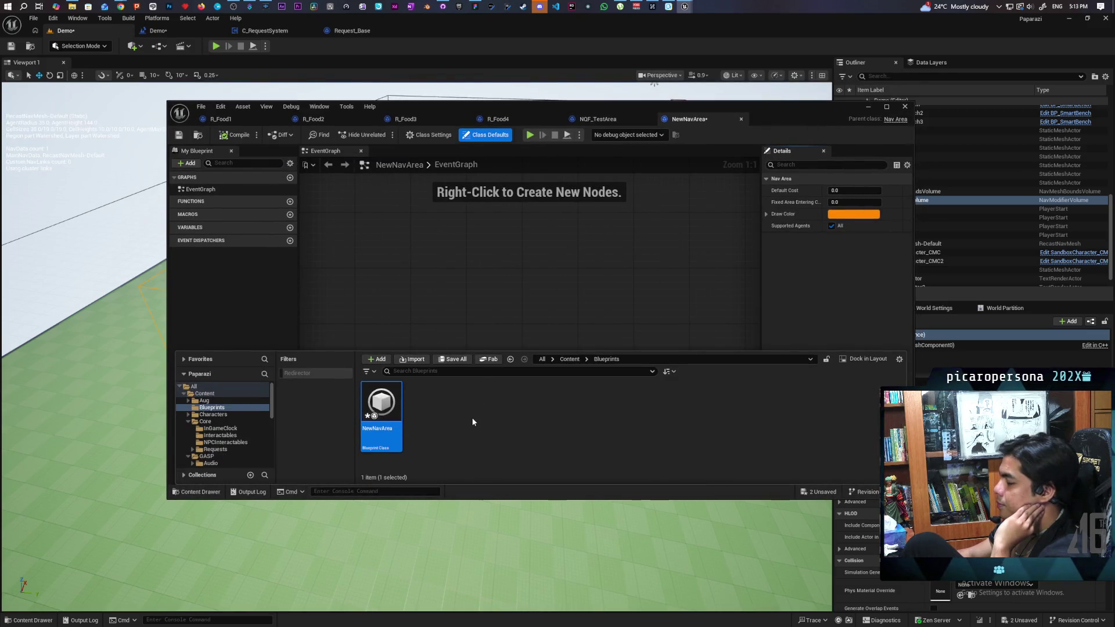
right_click(474, 421)
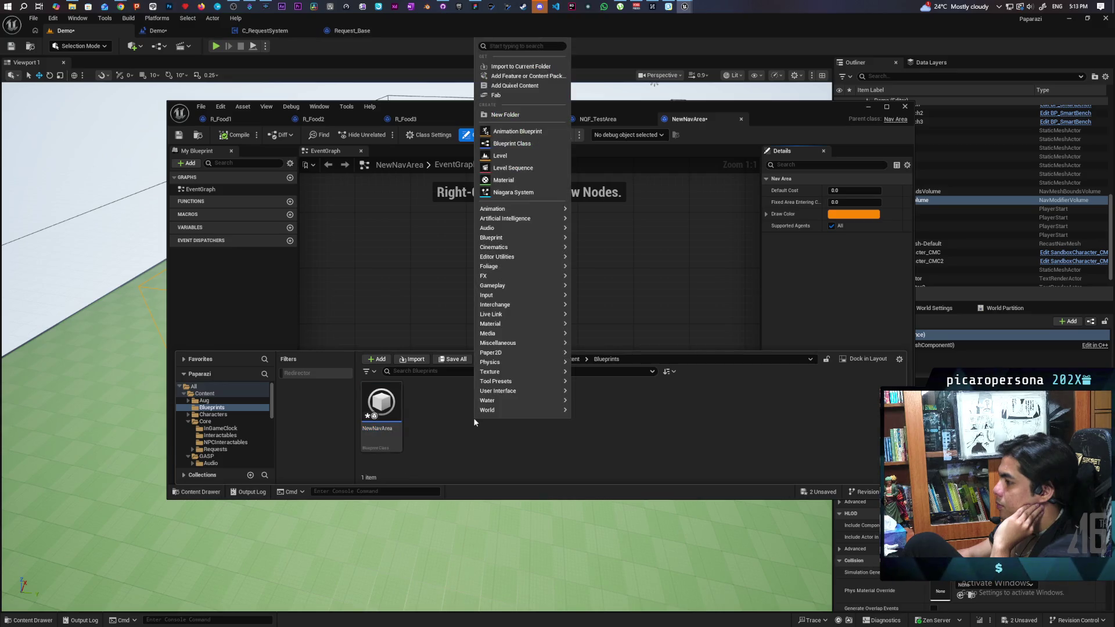
left_click(511, 143)
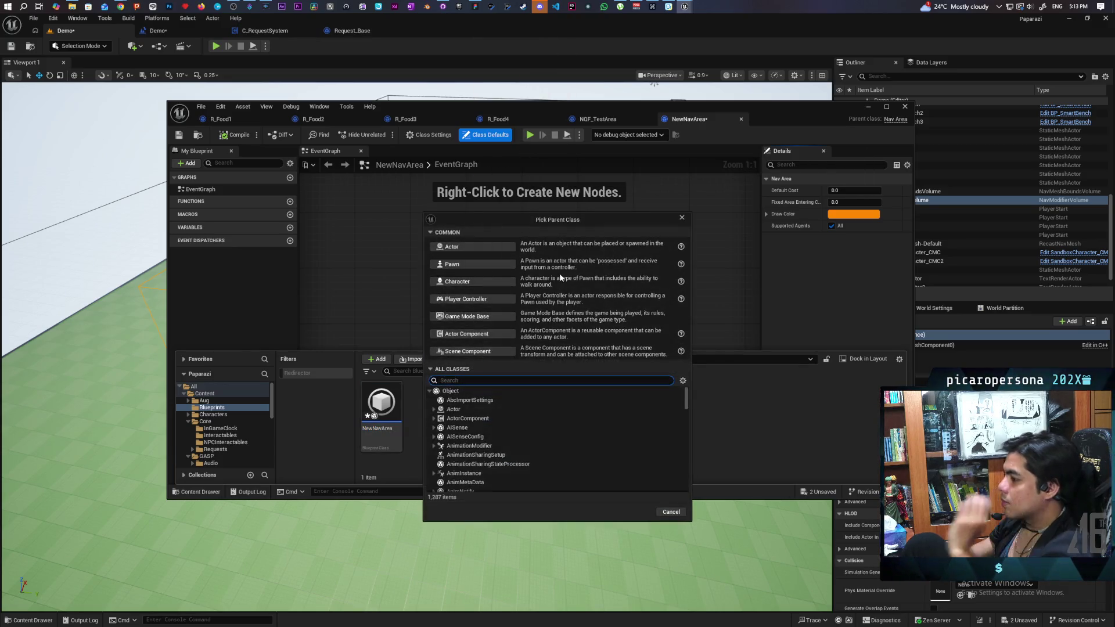
type("nav a")
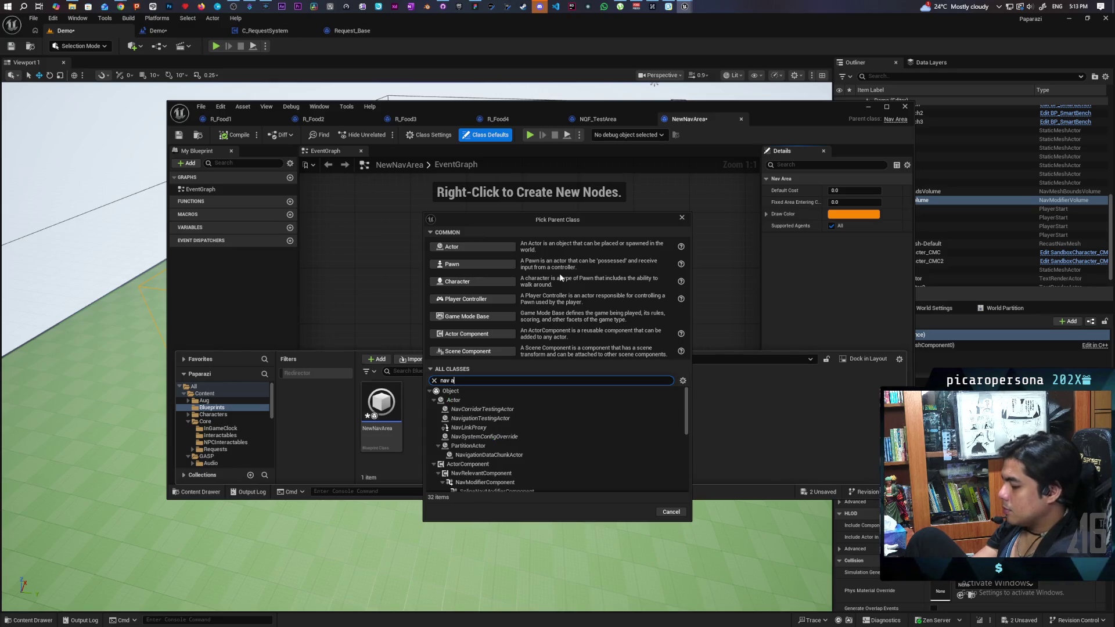
type("re")
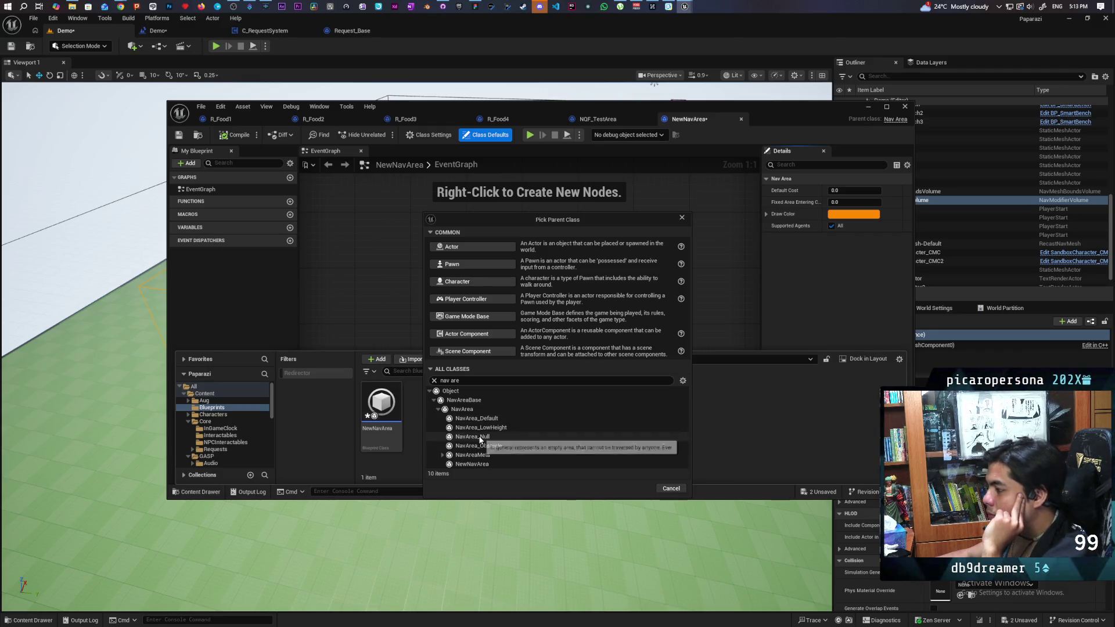
left_click(443, 455)
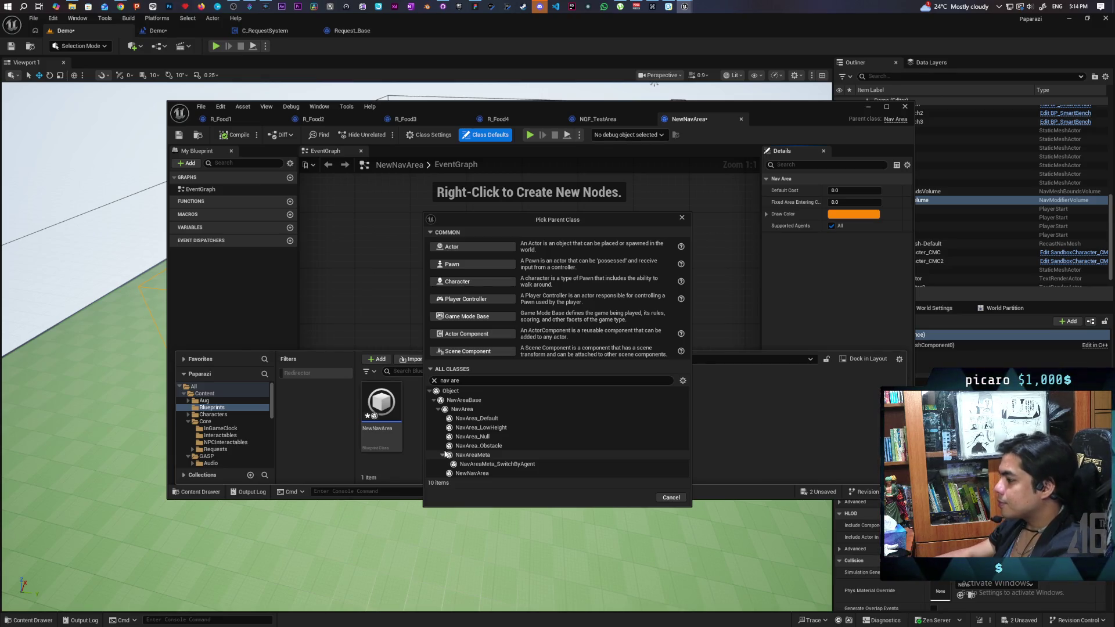
left_click(493, 399)
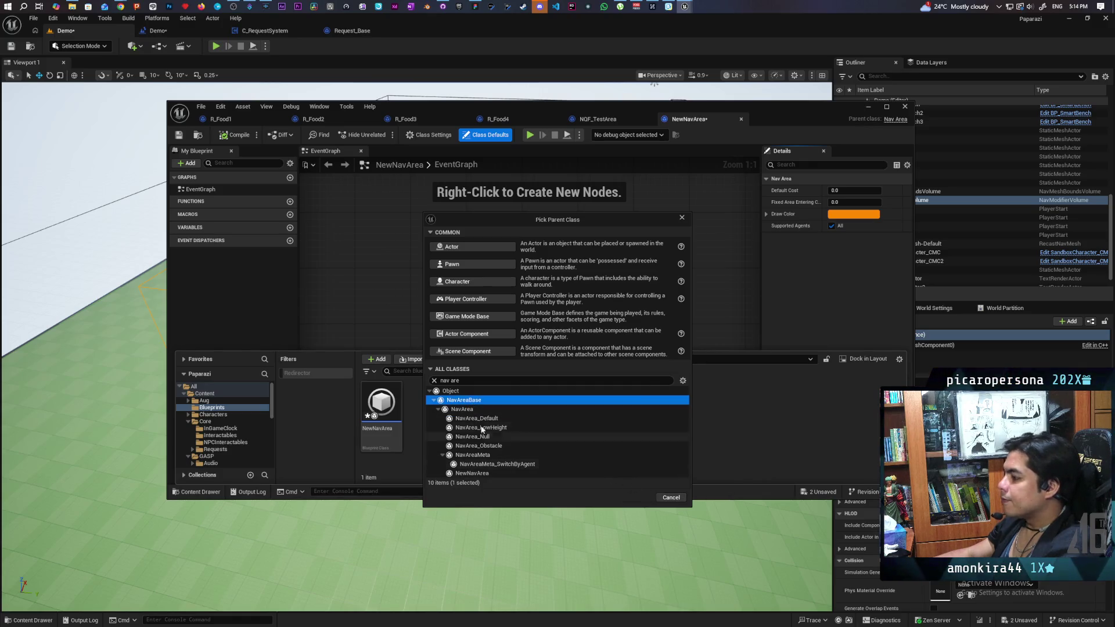
left_click(482, 418)
left_click(470, 400)
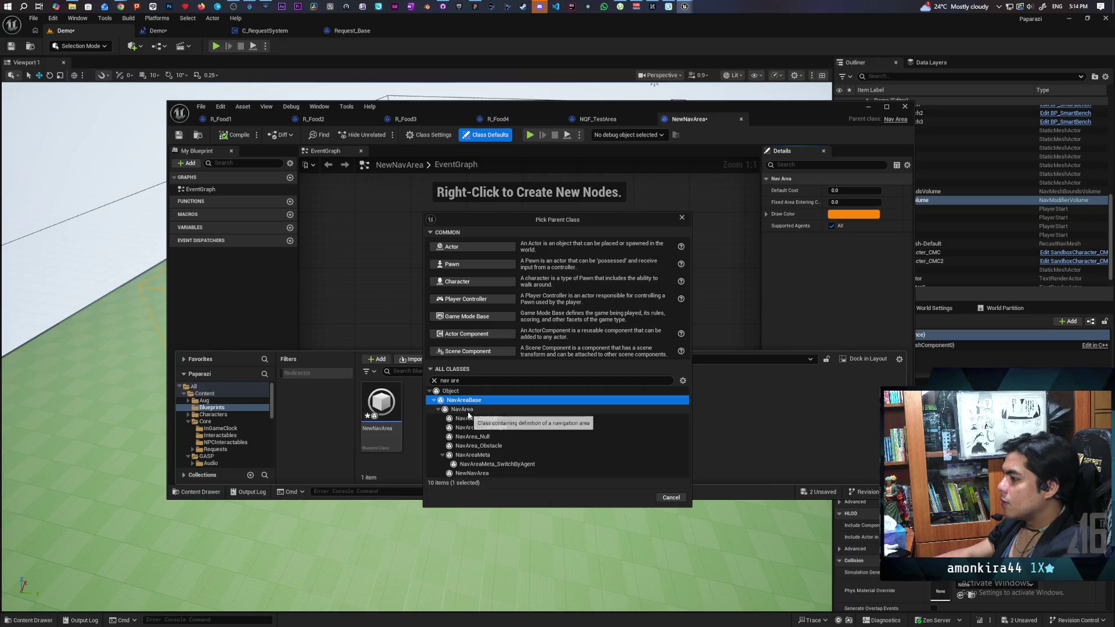
left_click(468, 410)
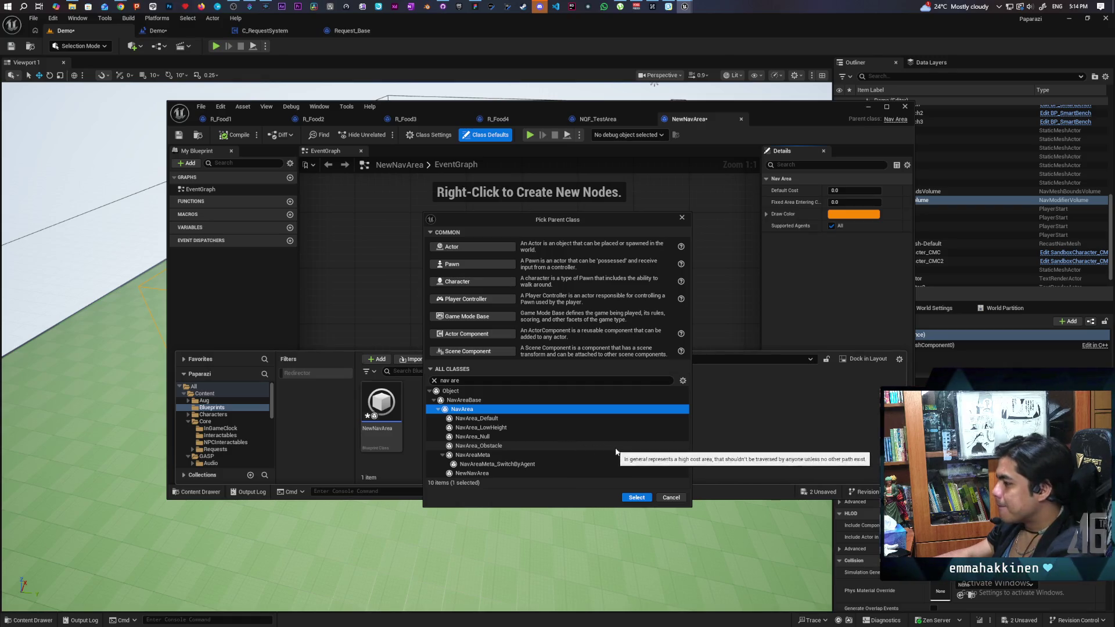
left_click(520, 419)
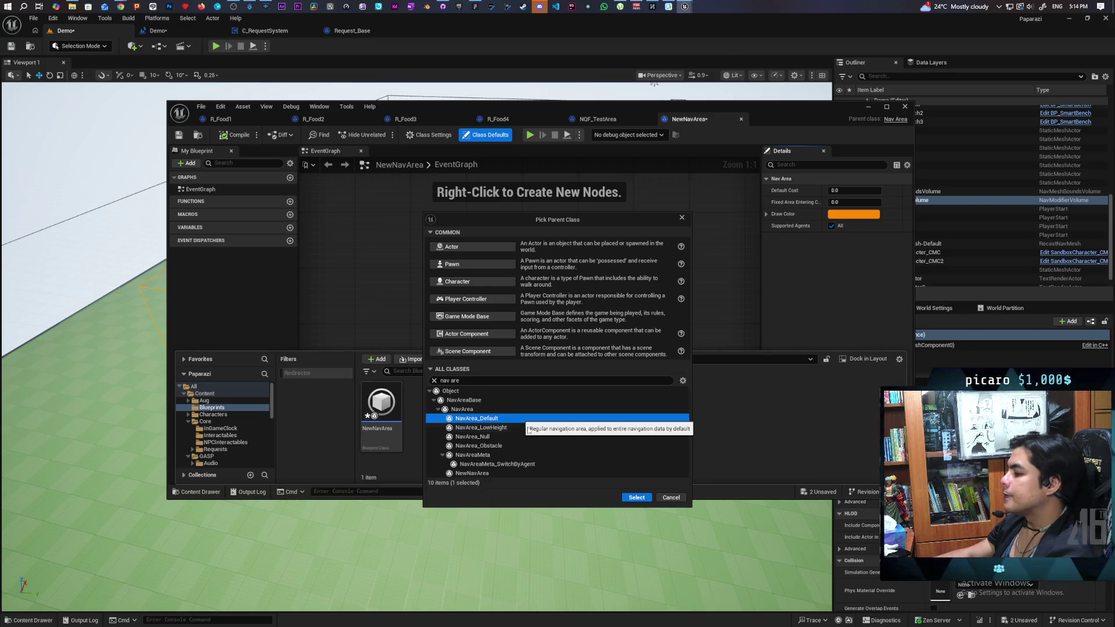
left_click(637, 498)
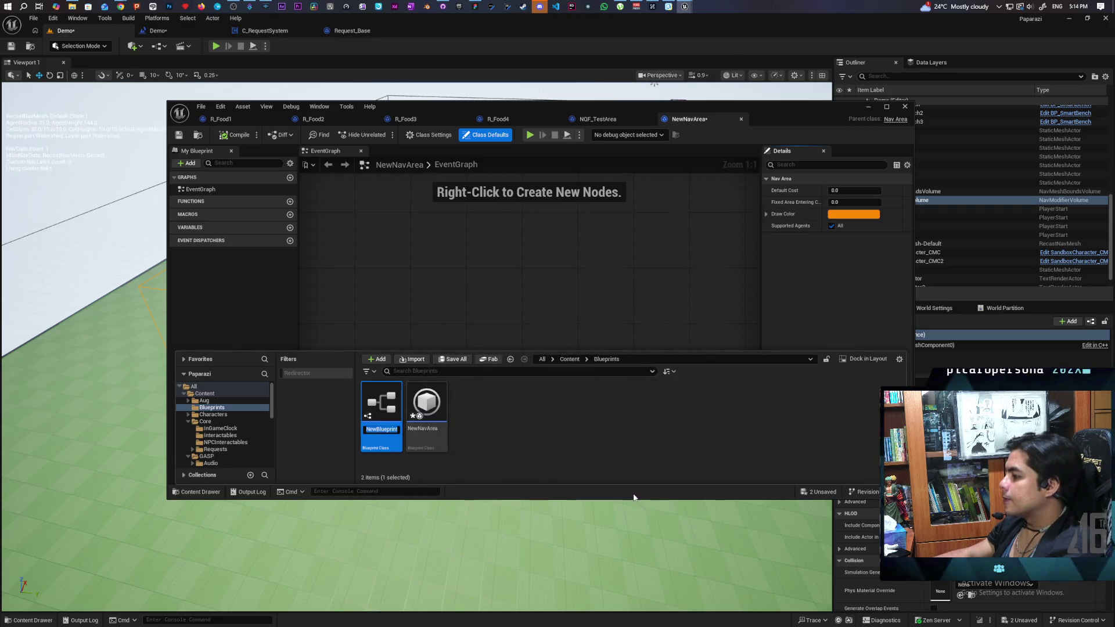
Accept the default name NewBlueprint, then open and close its editor.
key("Return")
double_click(397, 408)
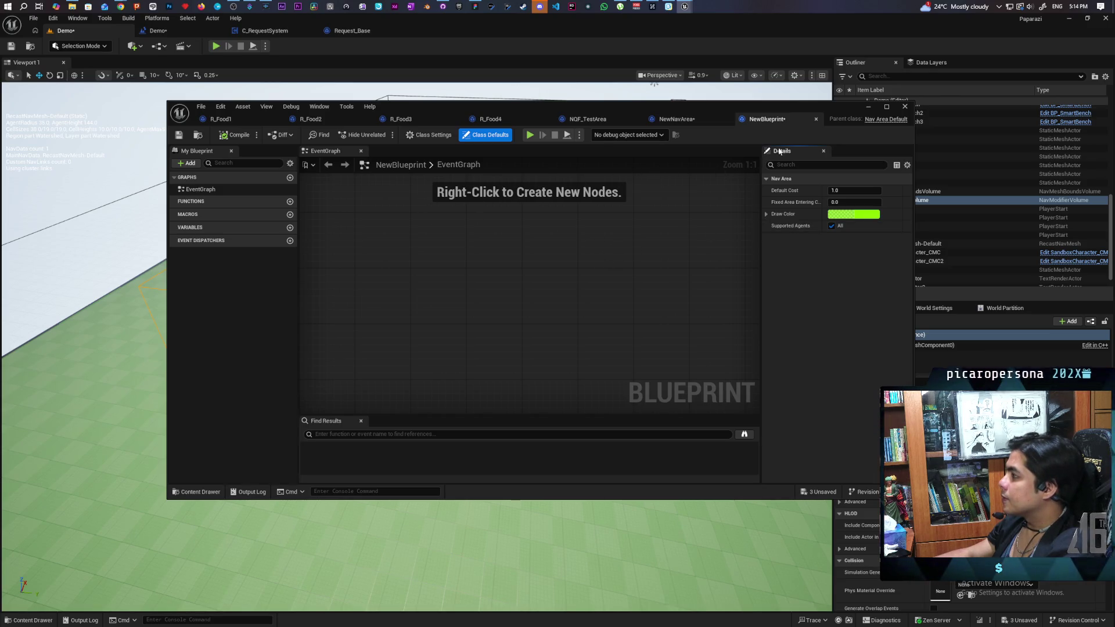
left_click(816, 120)
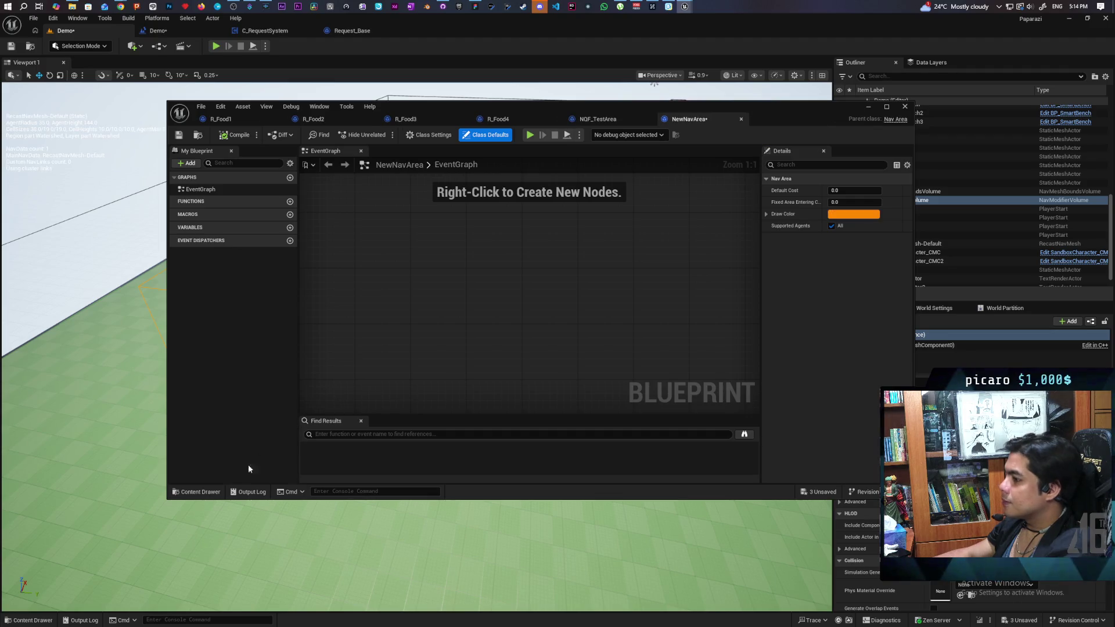
Delete the NewBlueprint asset from the Blueprints folder and save all changes.
left_click(199, 492)
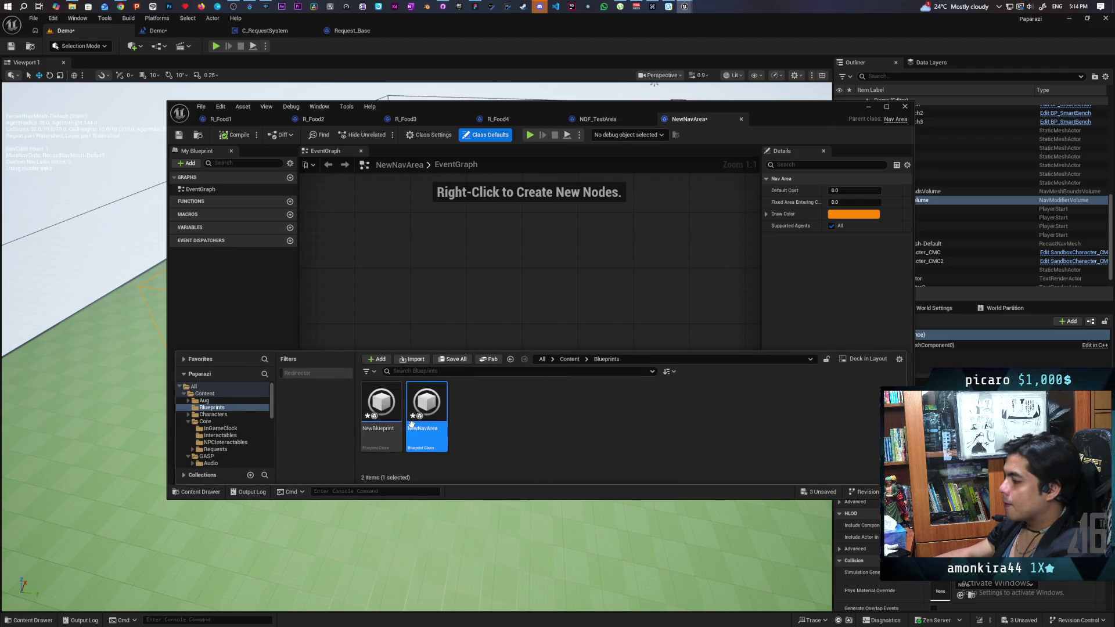
key("Delete")
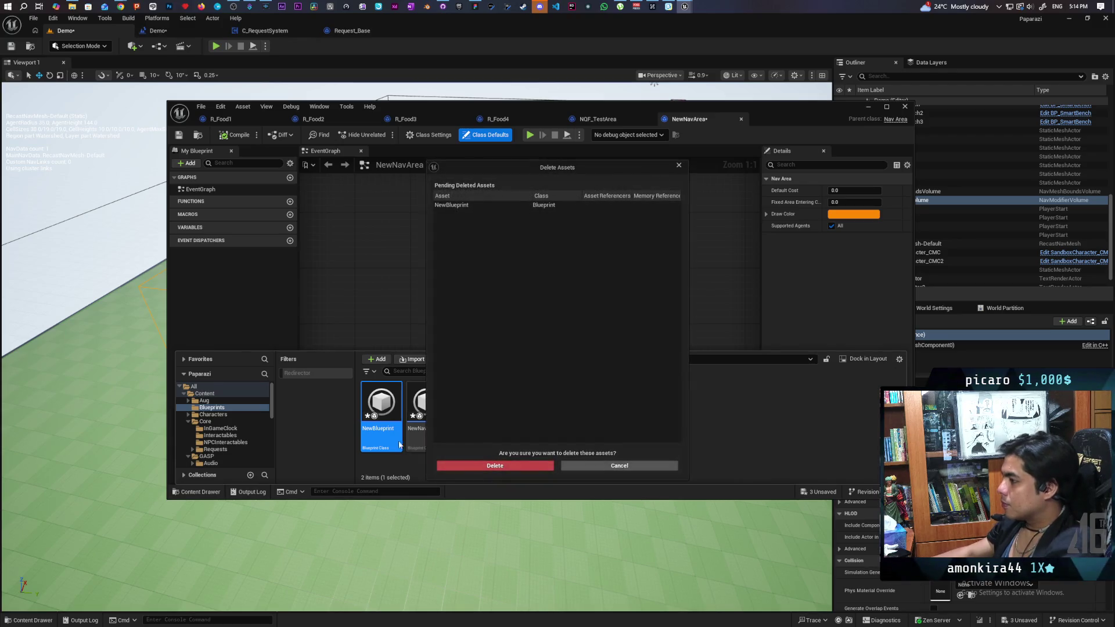
left_click(492, 465)
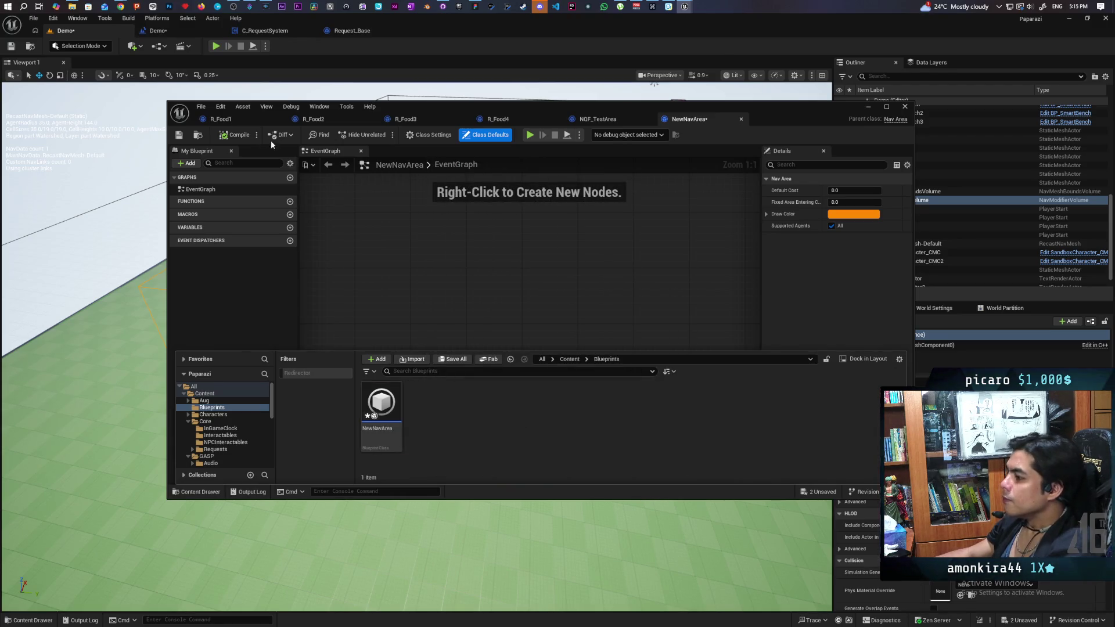
left_click(212, 152)
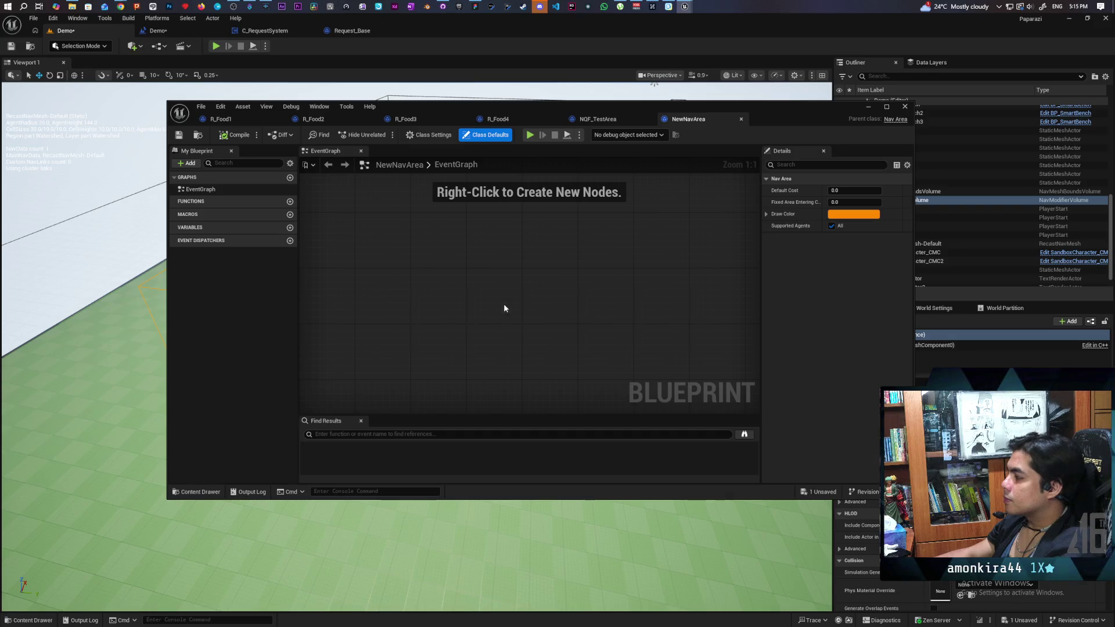
key("ctrl+s")
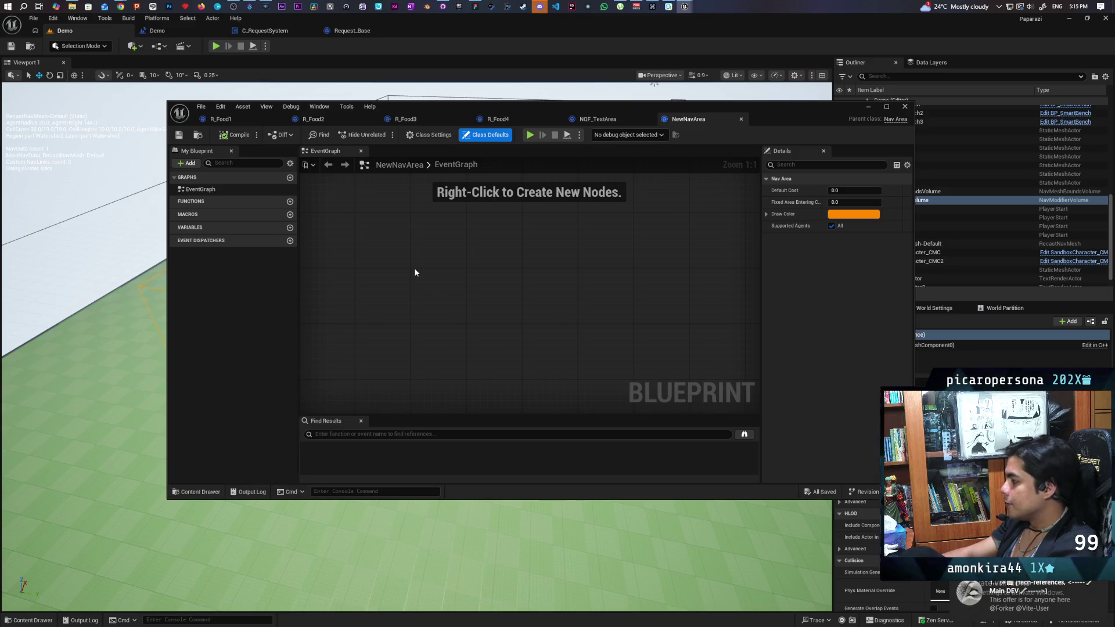
Show NewNavArea in the Blueprints folder, then close its blueprint editor window.
left_click(197, 491)
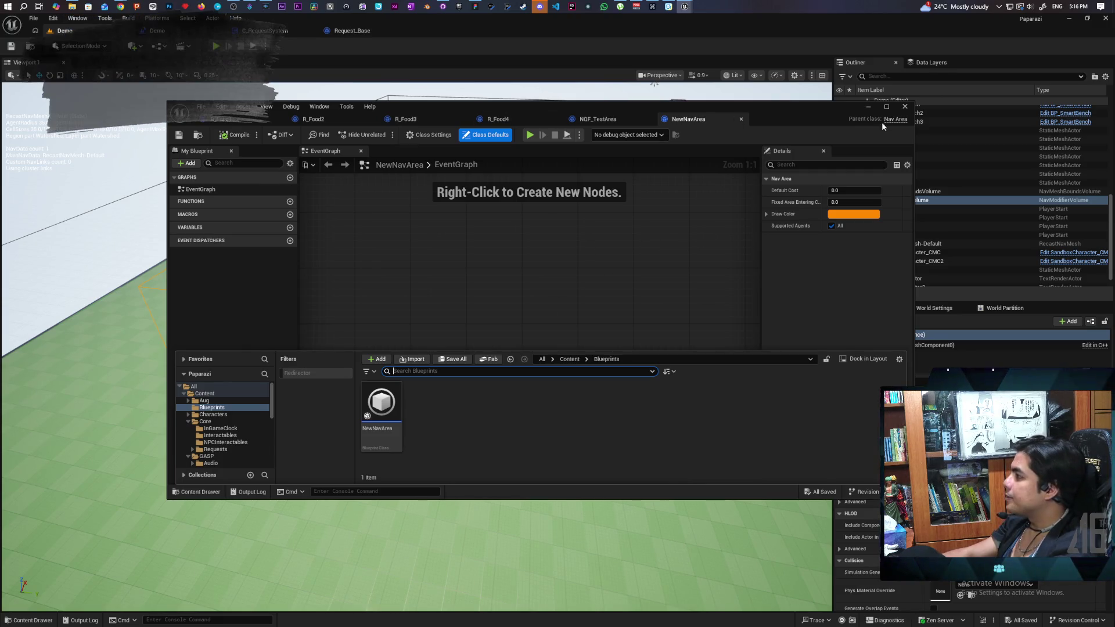
left_click(904, 107)
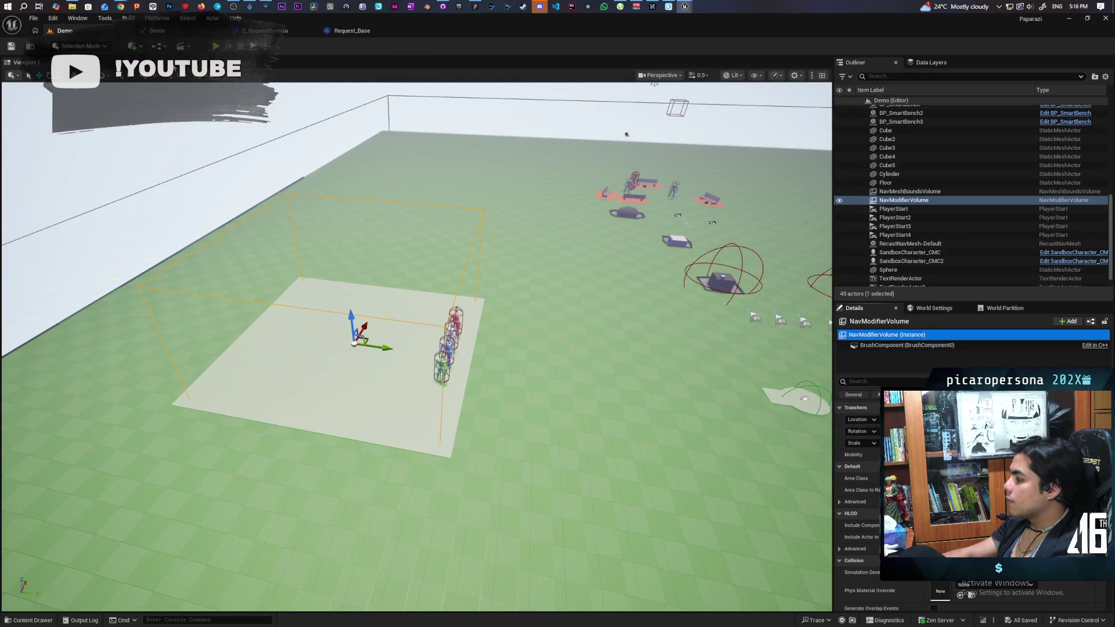
Place a second Nav Modifier Volume beside the platform via Quick Add, save the level, and close the editor.
scroll(860, 499, "down", 2)
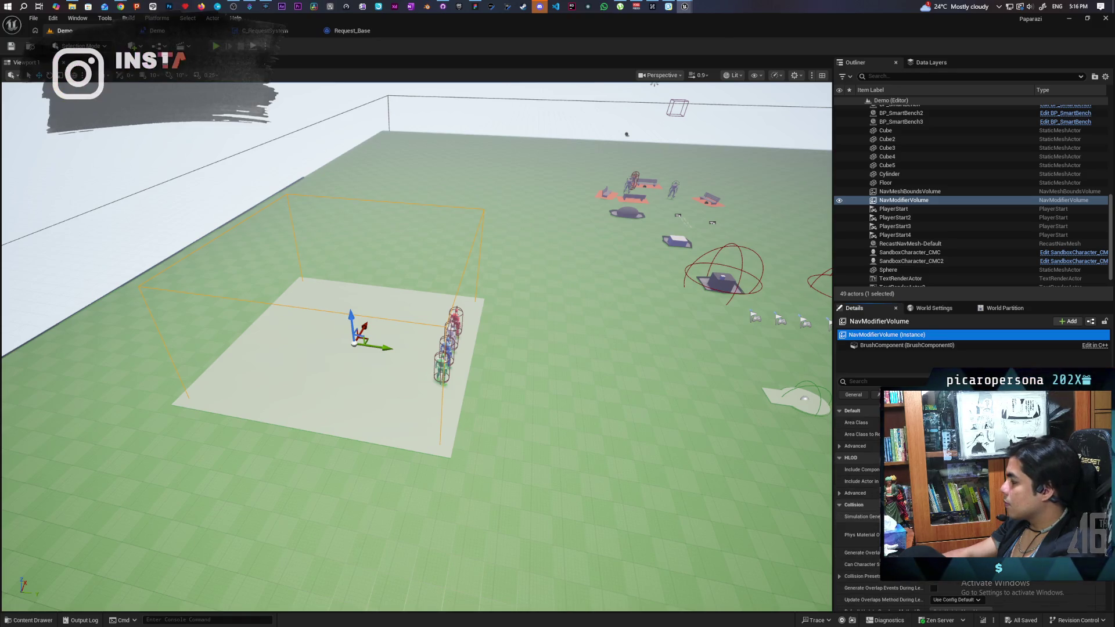
scroll(859, 500, "up", 2)
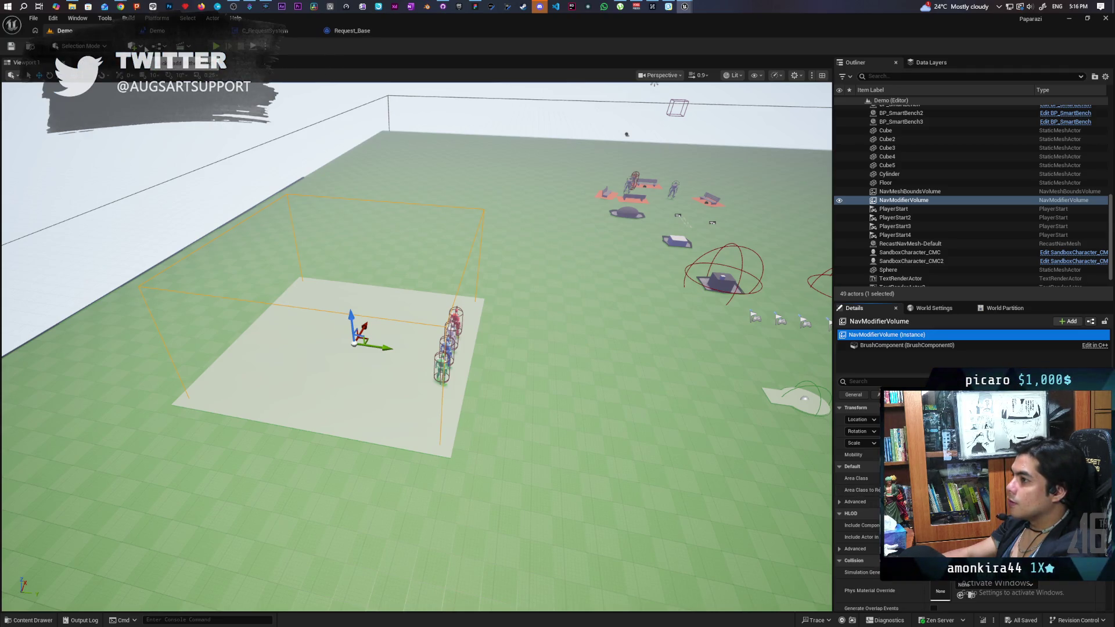
left_click(142, 47)
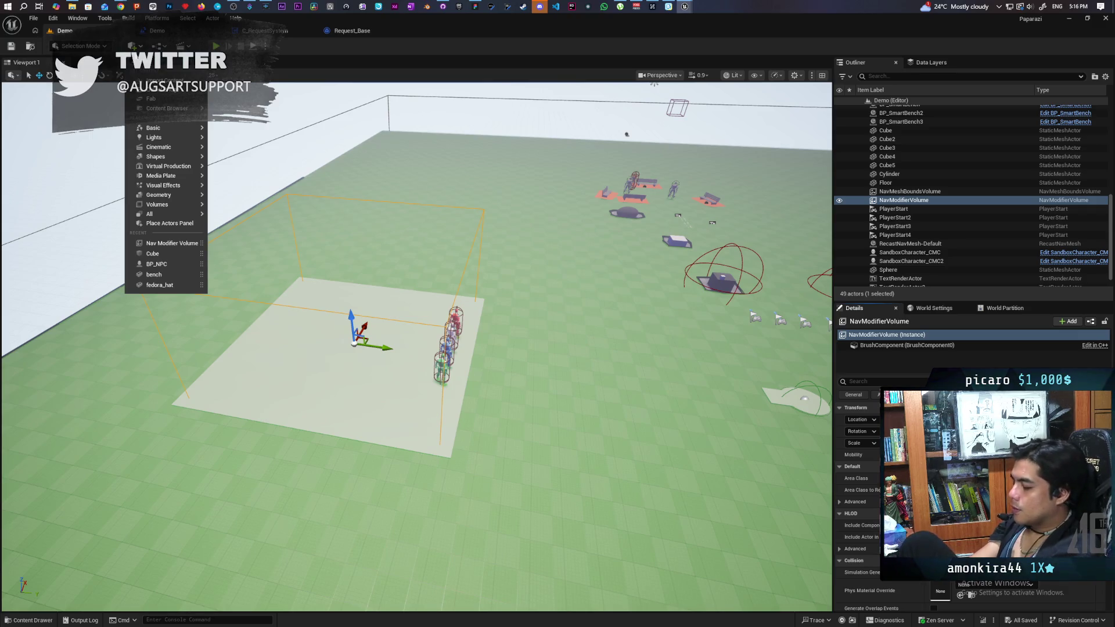
type("nav")
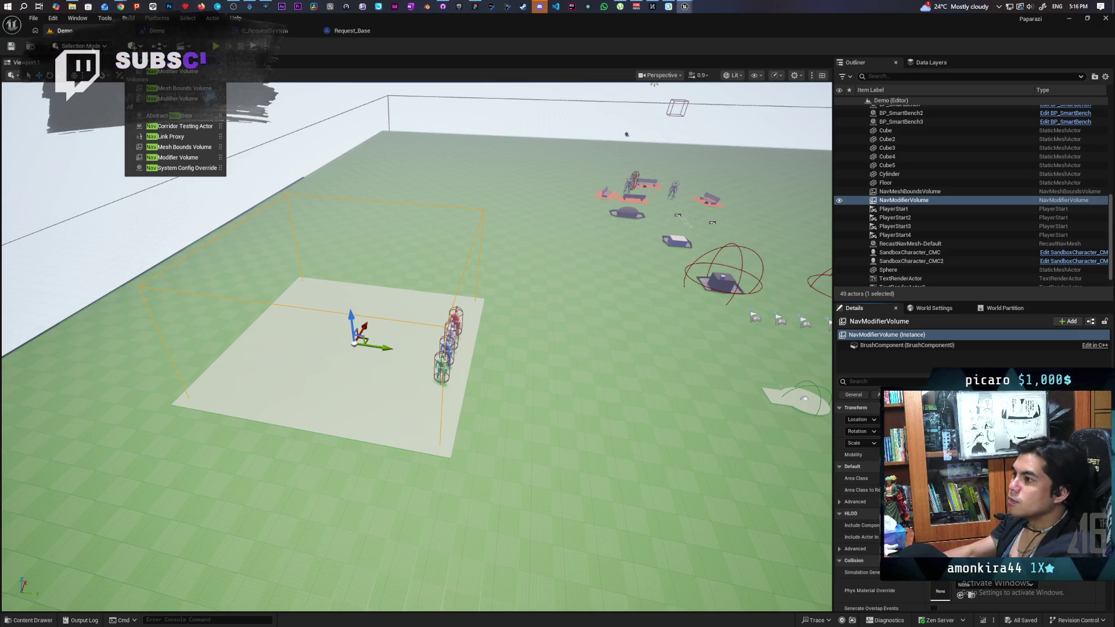
mouse_move(172, 158)
left_mouse_down()
mouse_move(638, 463)
mouse_move(604, 459)
left_mouse_up()
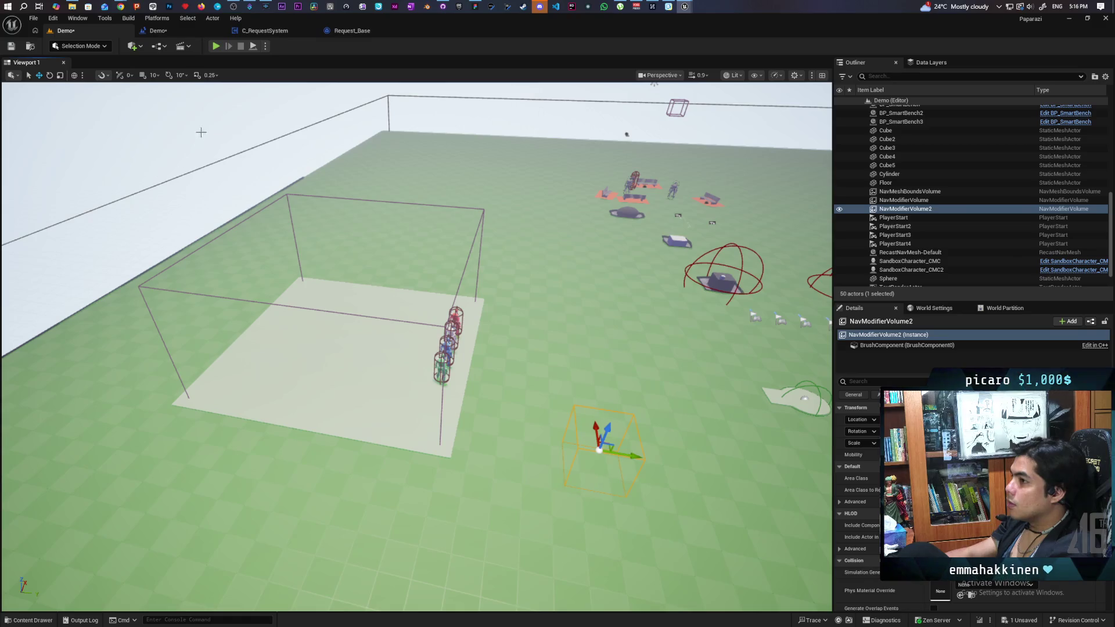
key("ctrl+s")
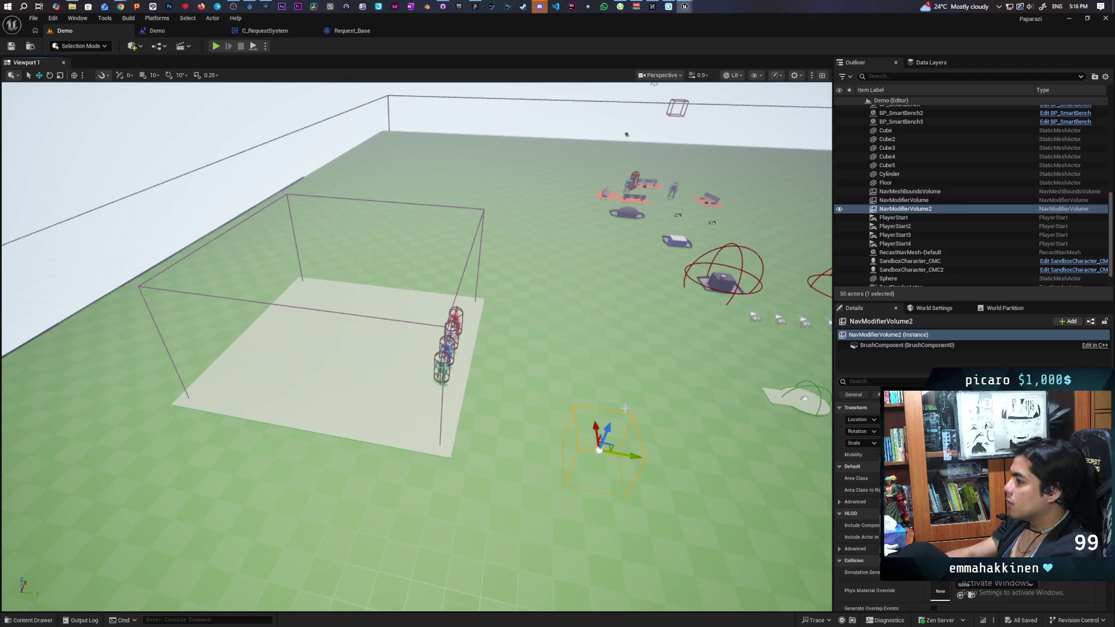
left_click(1106, 19)
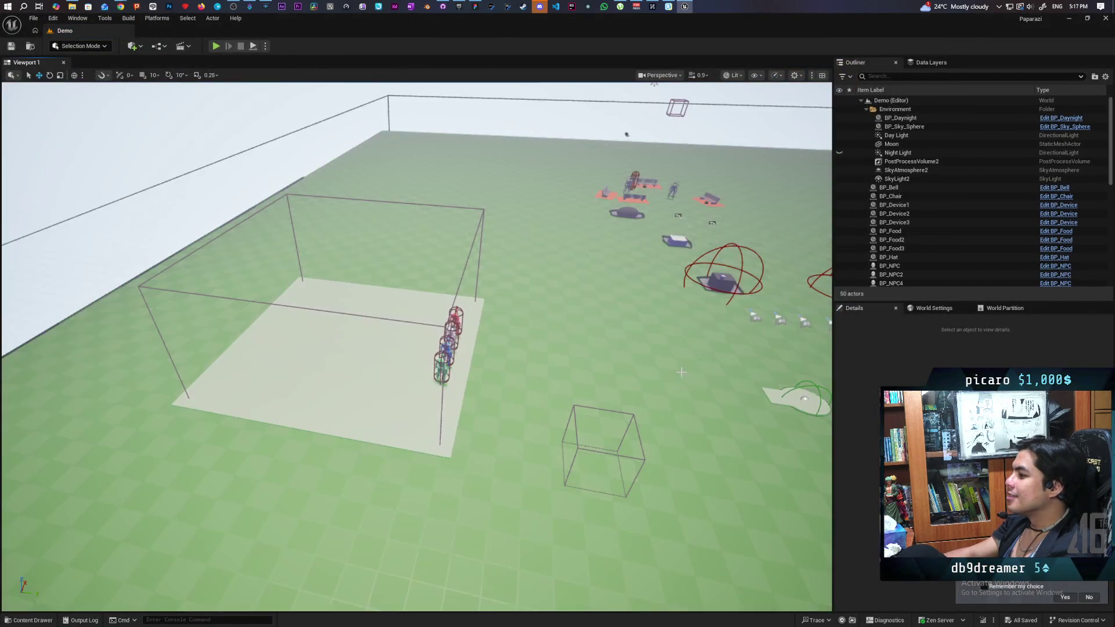
Select the second Nav Modifier Volume and drag it lower, orbiting the view around it.
left_click_drag(603, 379, 522, 354)
left_click_drag(405, 323, 405, 337)
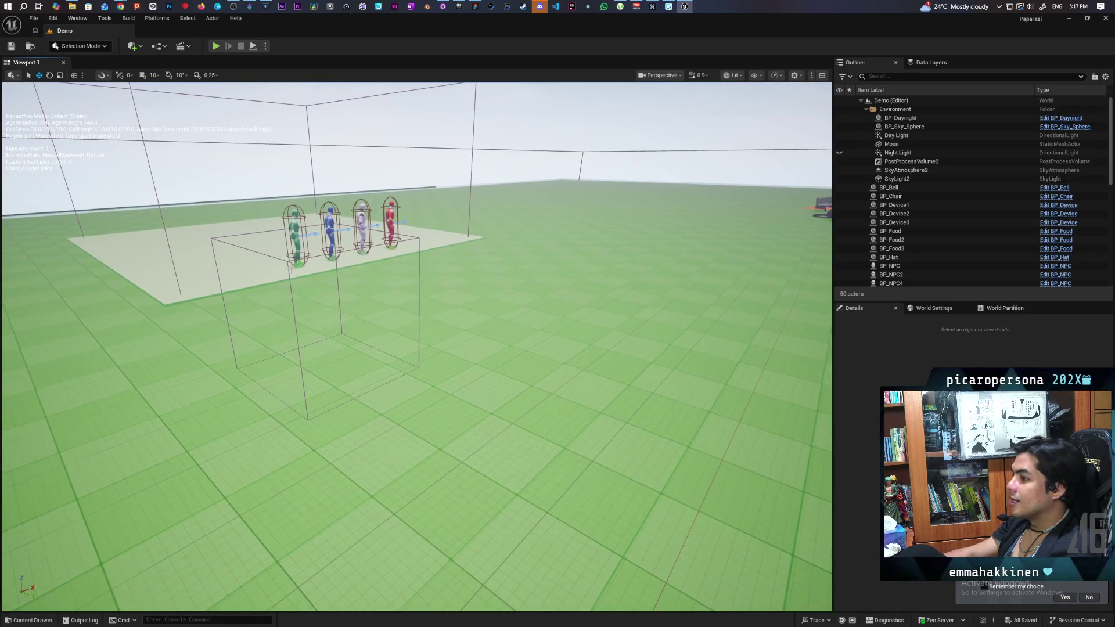
left_click(318, 294)
left_click_drag(318, 294, 328, 354)
left_click_drag(481, 319, 471, 291)
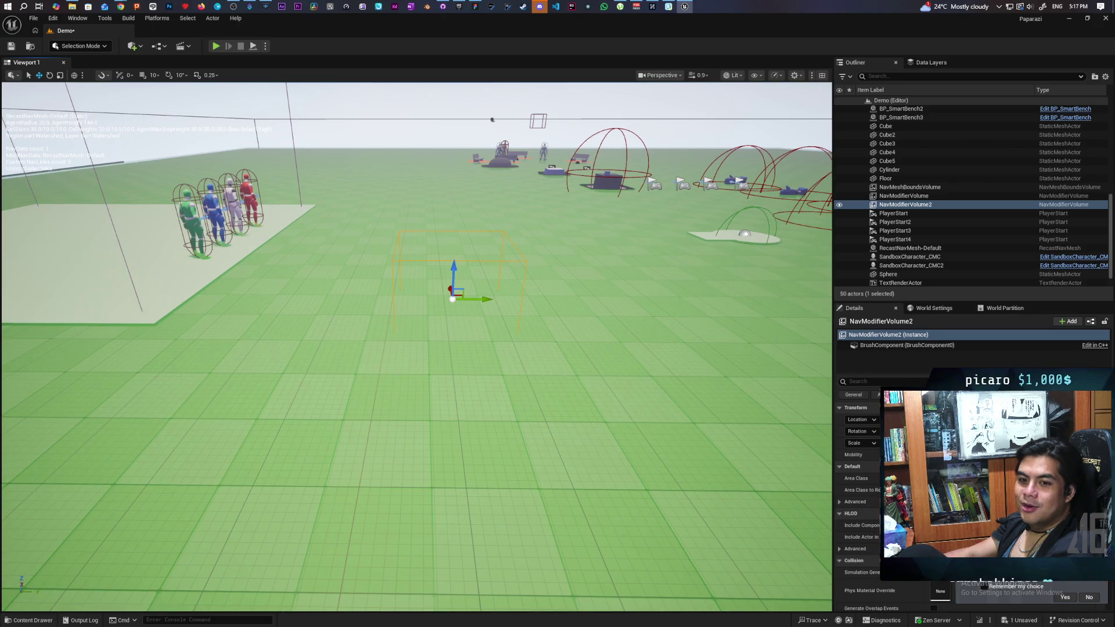
mouse_move(453, 290)
left_mouse_down()
mouse_move(557, 296)
mouse_move(456, 331)
left_mouse_up()
Delete NavModifierVolume2 via the Outliner and frame the platform with the four characters.
key("w")
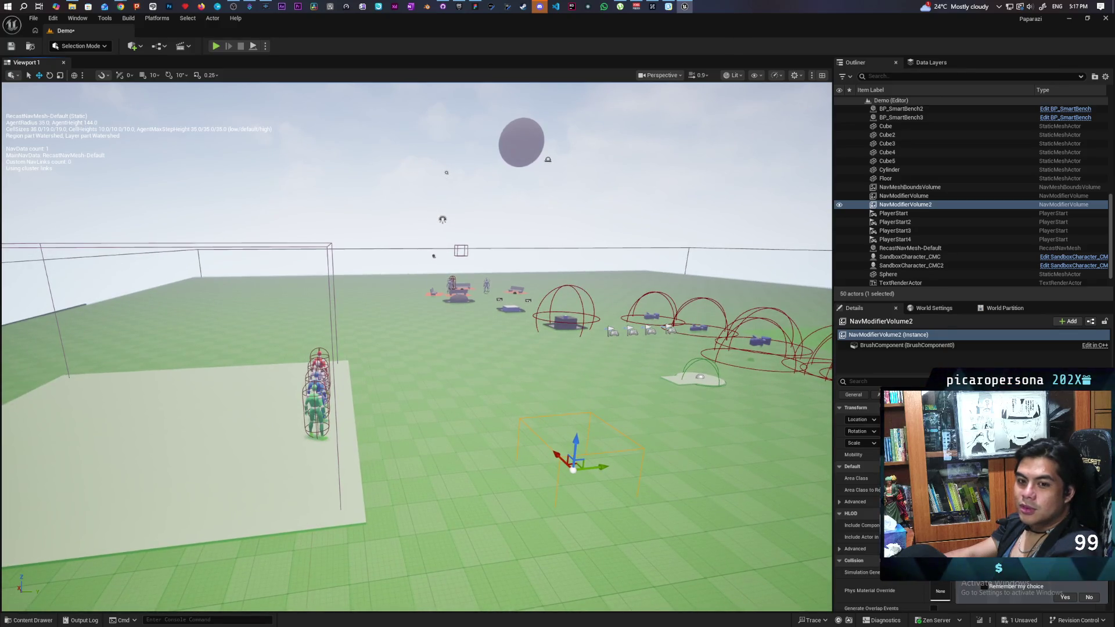
left_click_drag(456, 331, 546, 312)
left_click(893, 205)
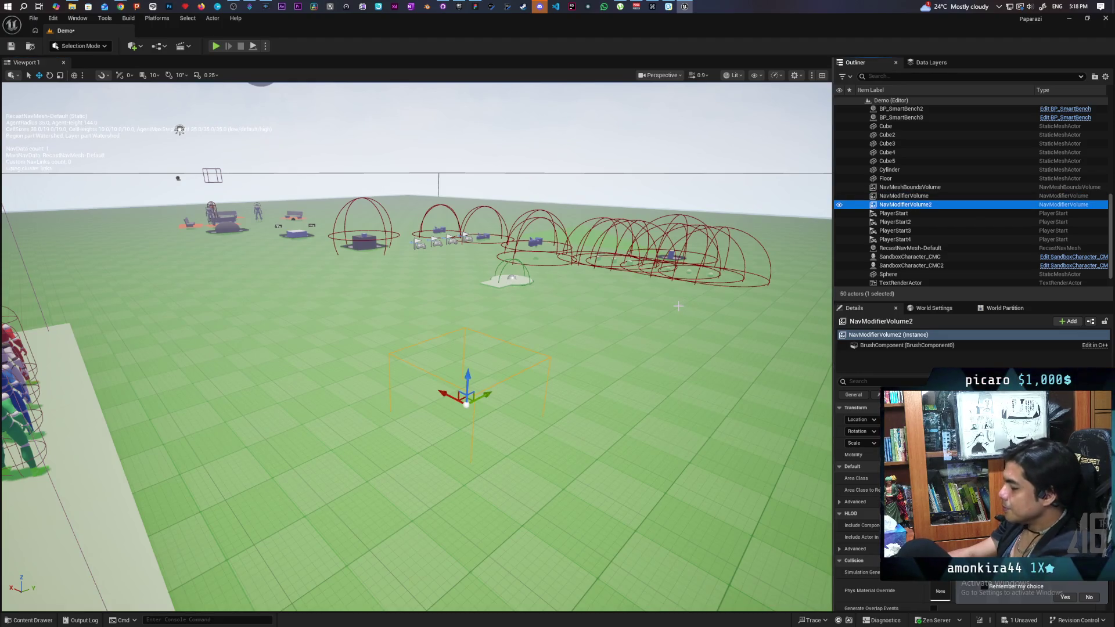
key("Delete")
left_click_drag(607, 329, 607, 329)
left_click_drag(491, 333, 492, 333)
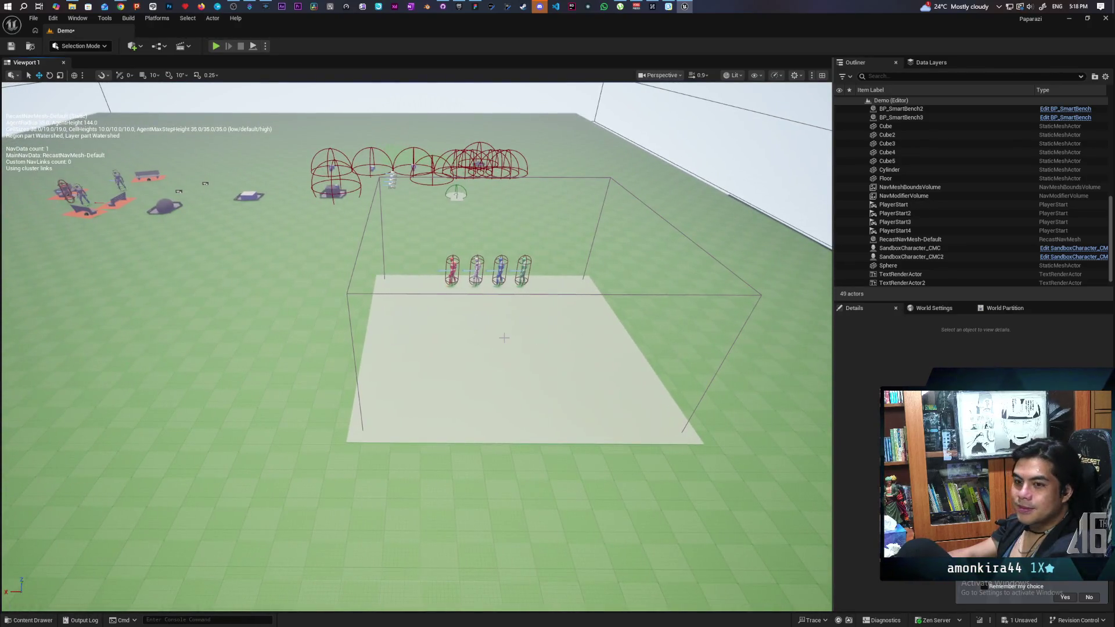
Delete the original NavModifierVolume, select Cube5, and drag the engine Cube from BasicShapes to Content.
left_click(361, 293)
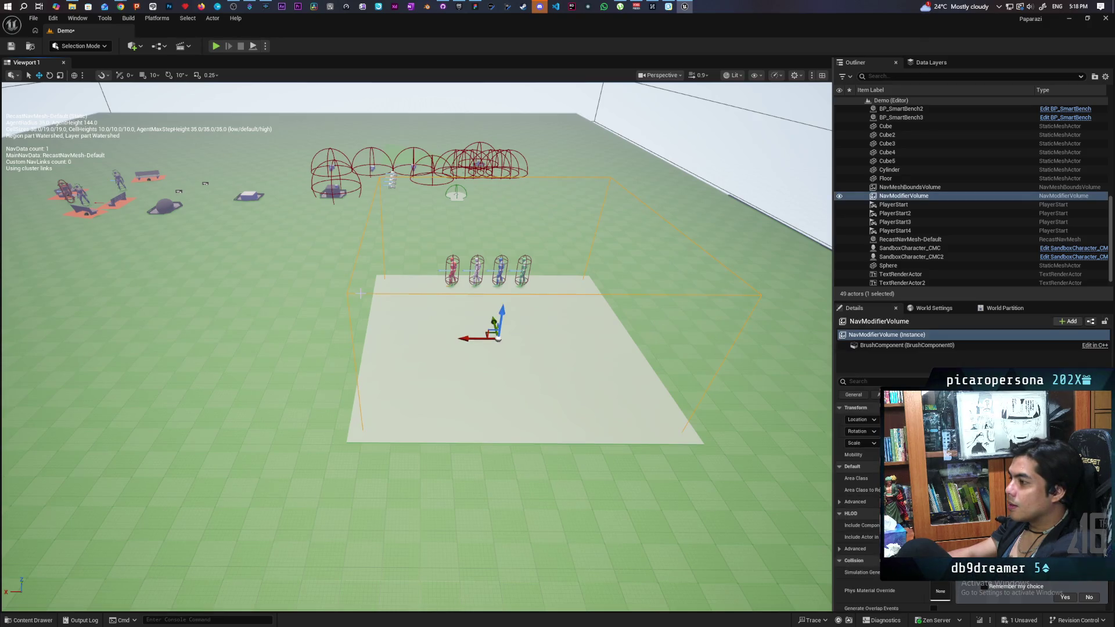
key("Delete")
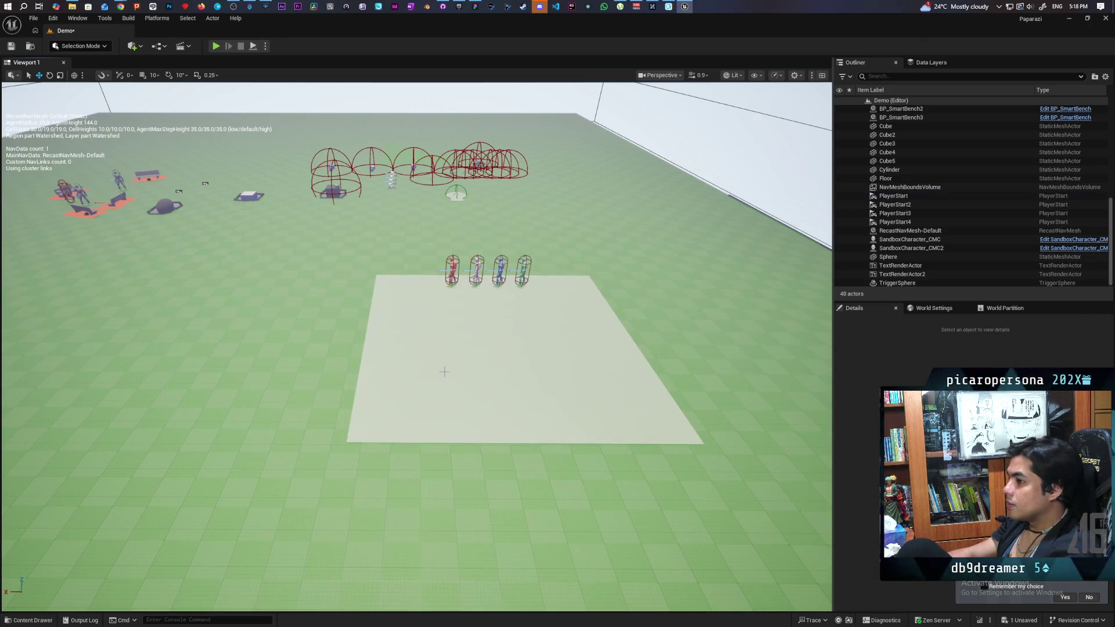
left_click(444, 372)
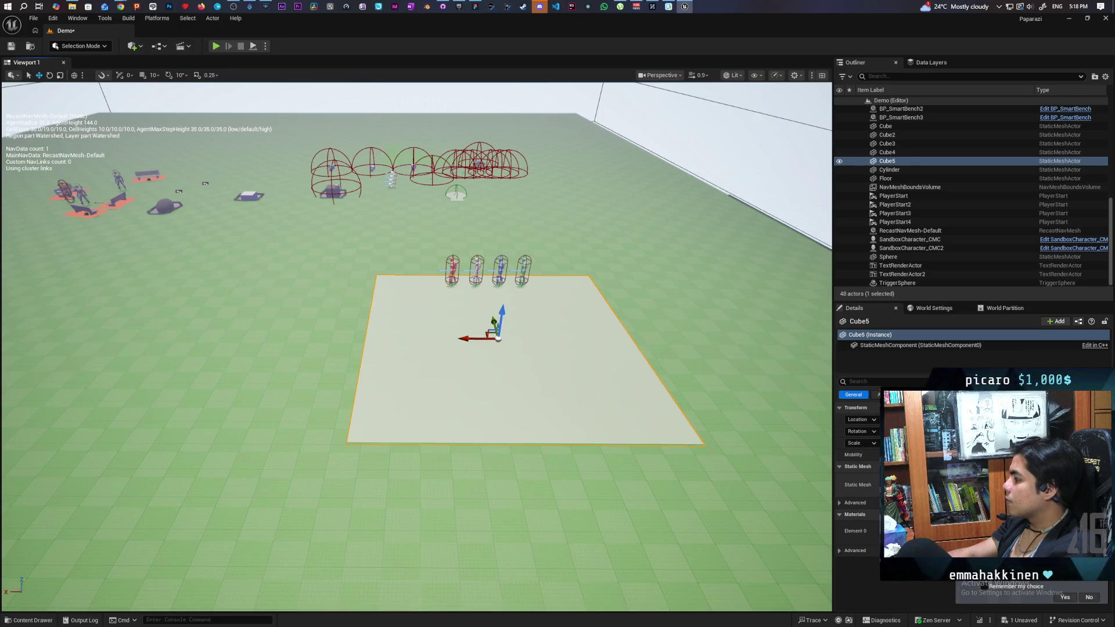
key("ctrl+space")
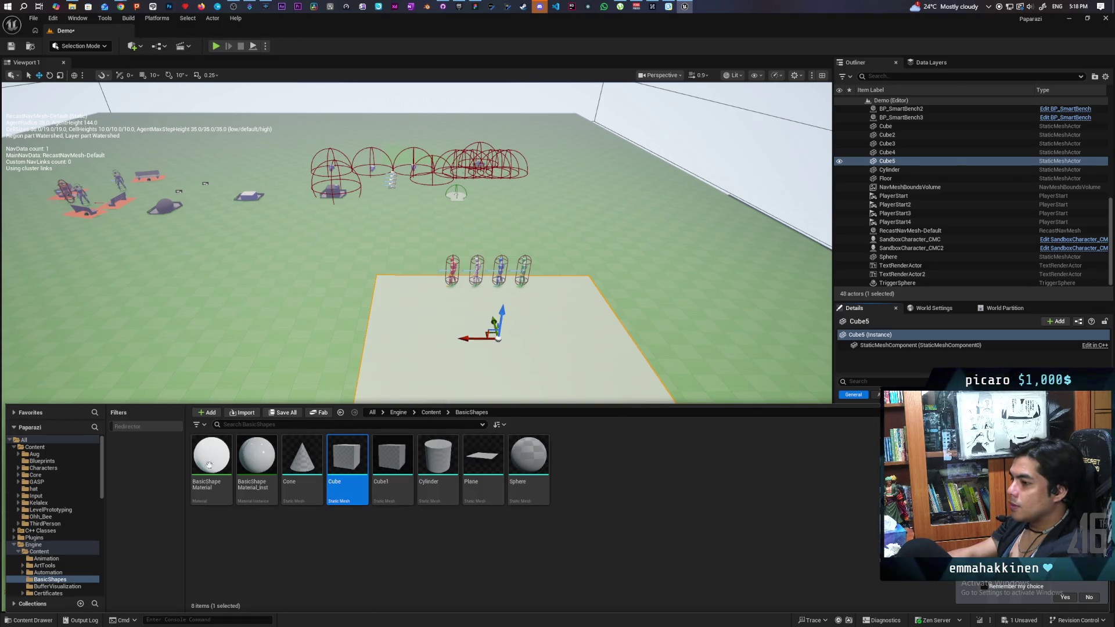
mouse_move(347, 465)
left_mouse_down()
mouse_move(180, 567)
mouse_move(48, 452)
left_mouse_up()
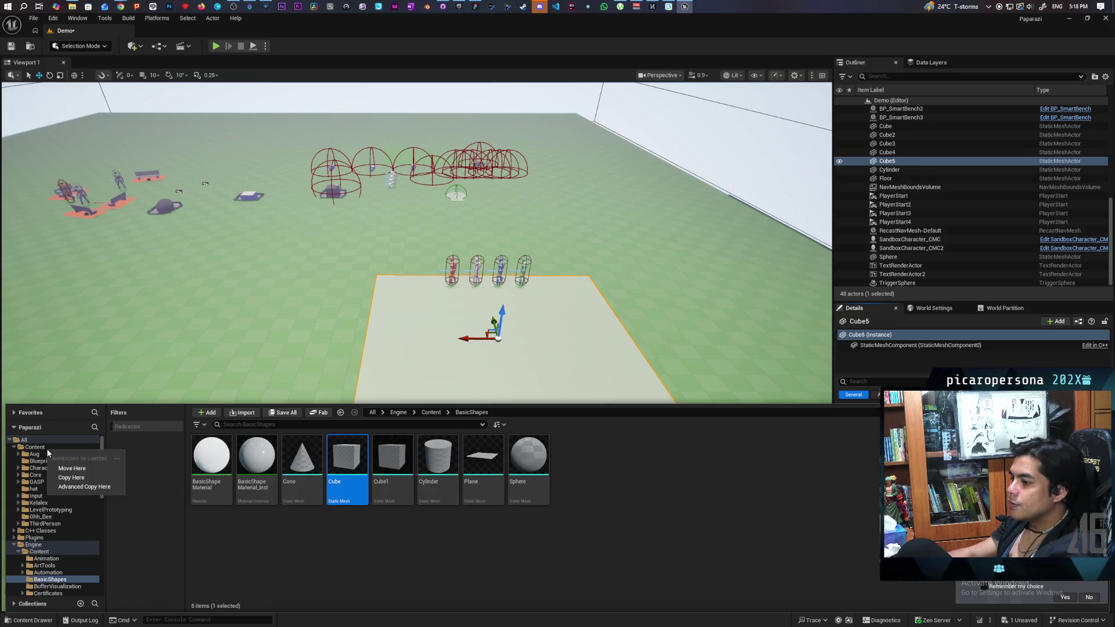
Copy the engine Cube into the Content folder as Cube1 and select the new asset.
left_click(71, 478)
left_click(35, 447)
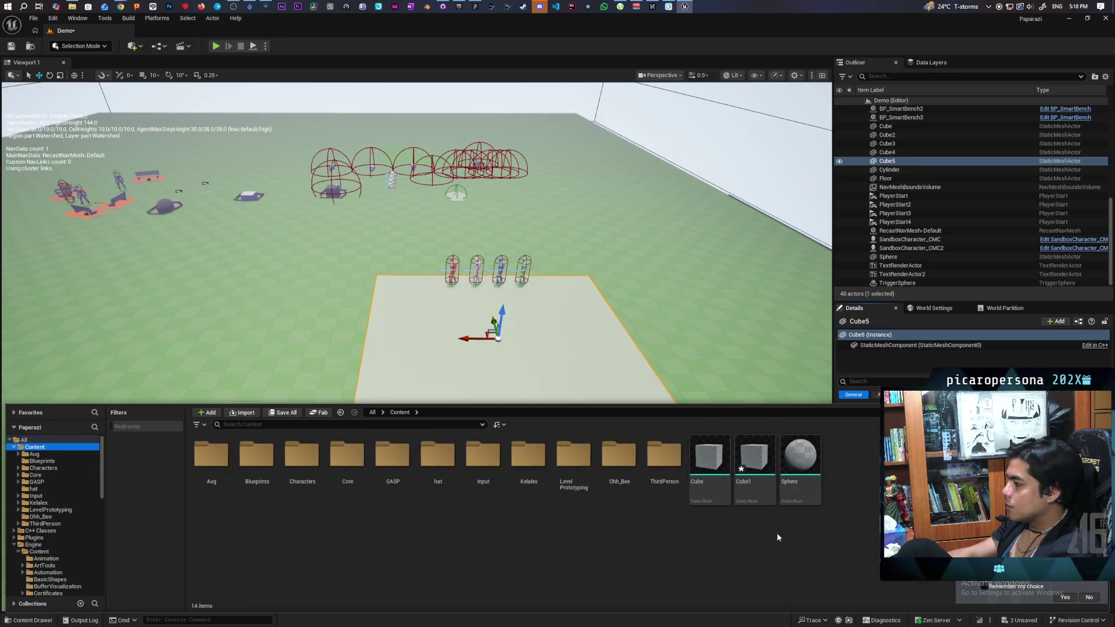
mouse_move(752, 495)
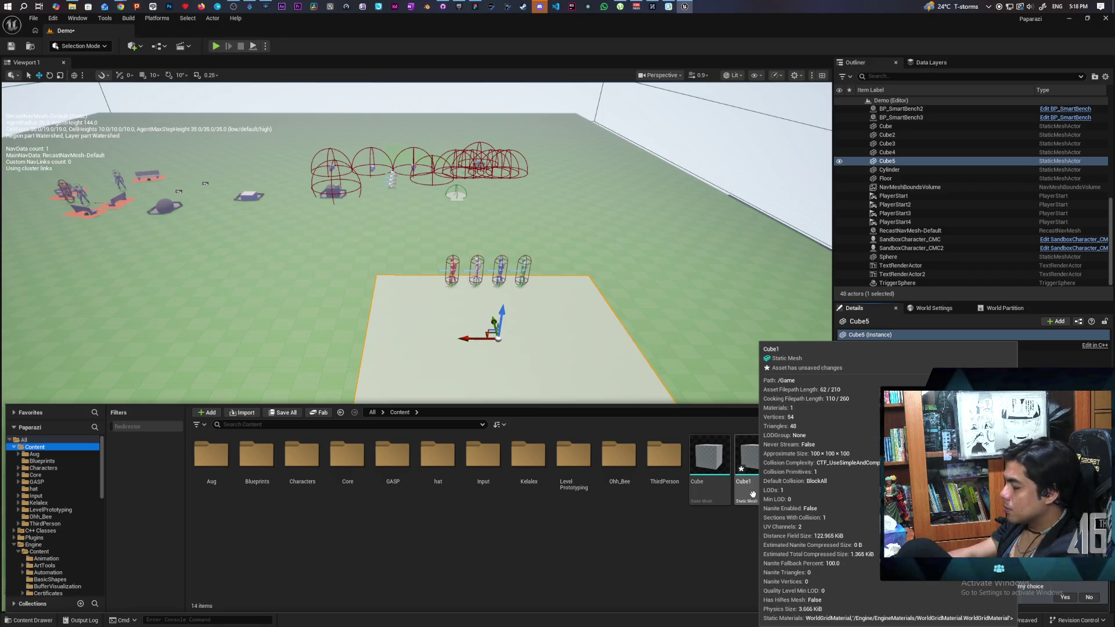
left_click(756, 494)
Open Cube1 and add a navigation Box Collision with extent values of 50.
double_click(757, 494)
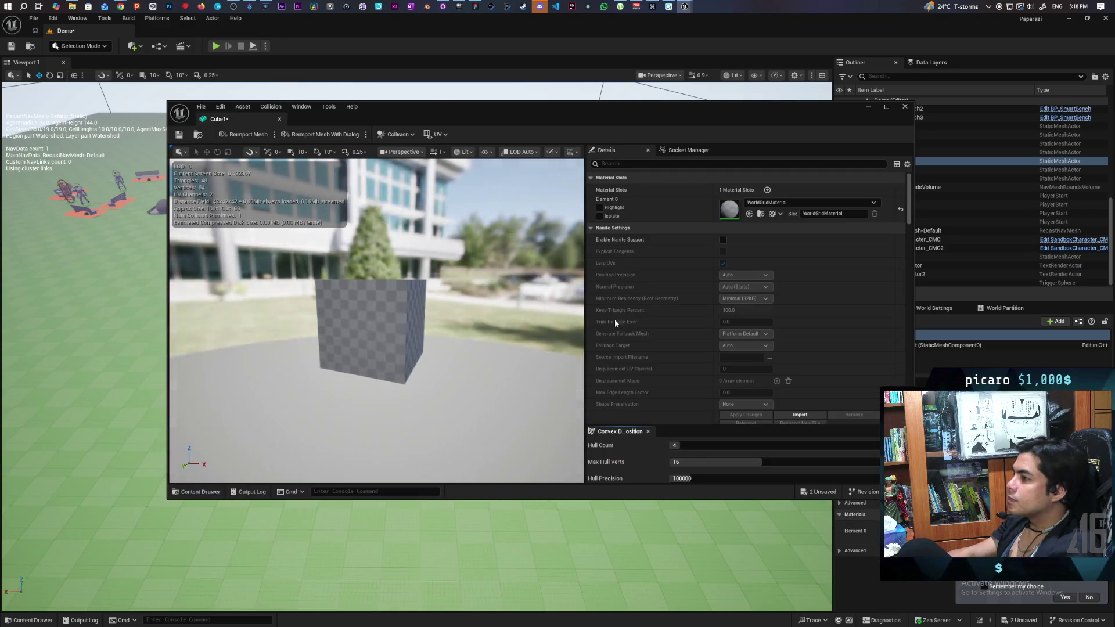
scroll(653, 324, "down", 10)
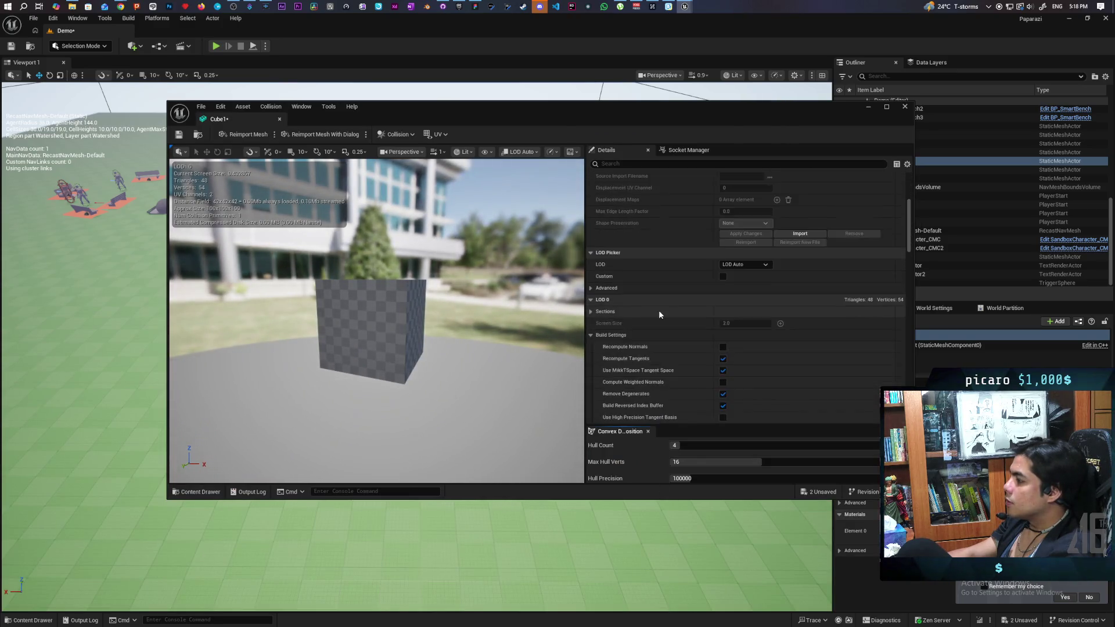
left_click_drag(909, 232, 912, 376)
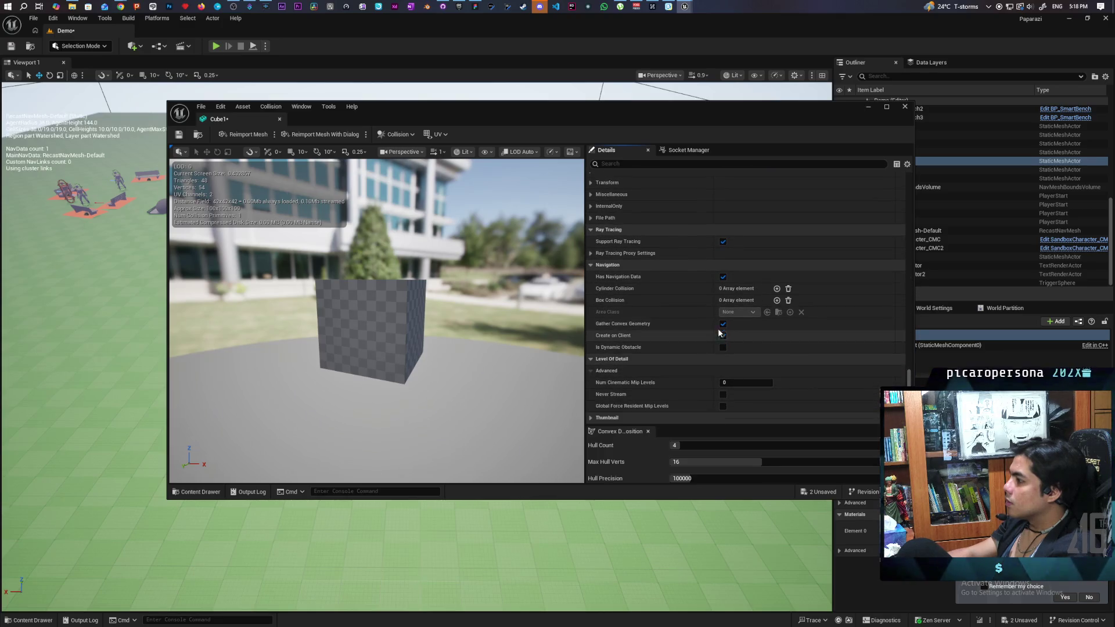
left_click(778, 301)
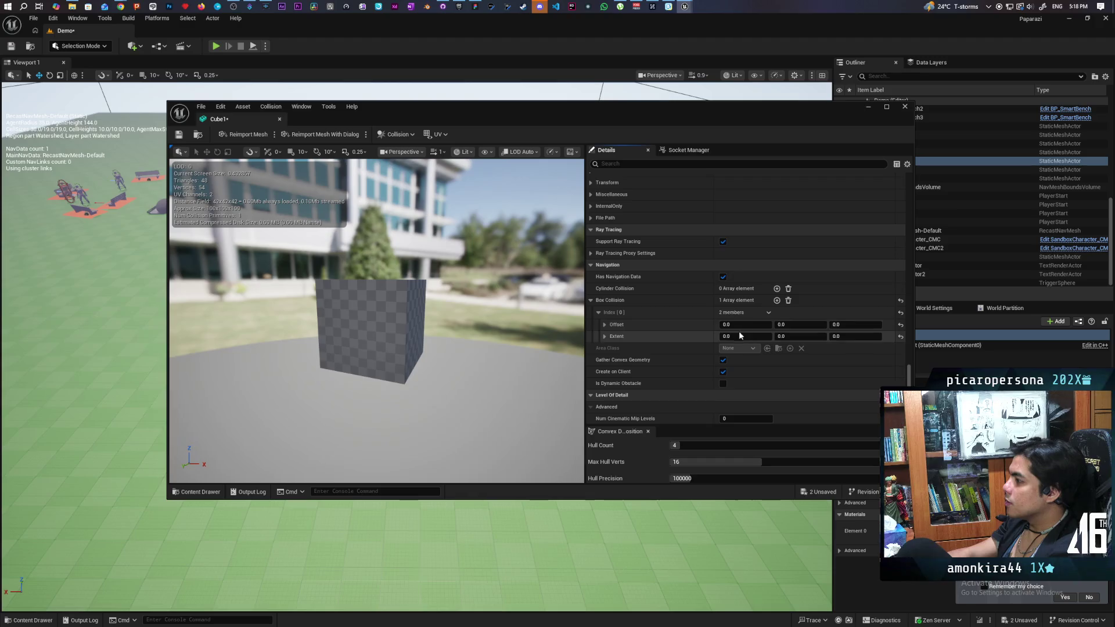
left_click_drag(731, 337, 778, 337)
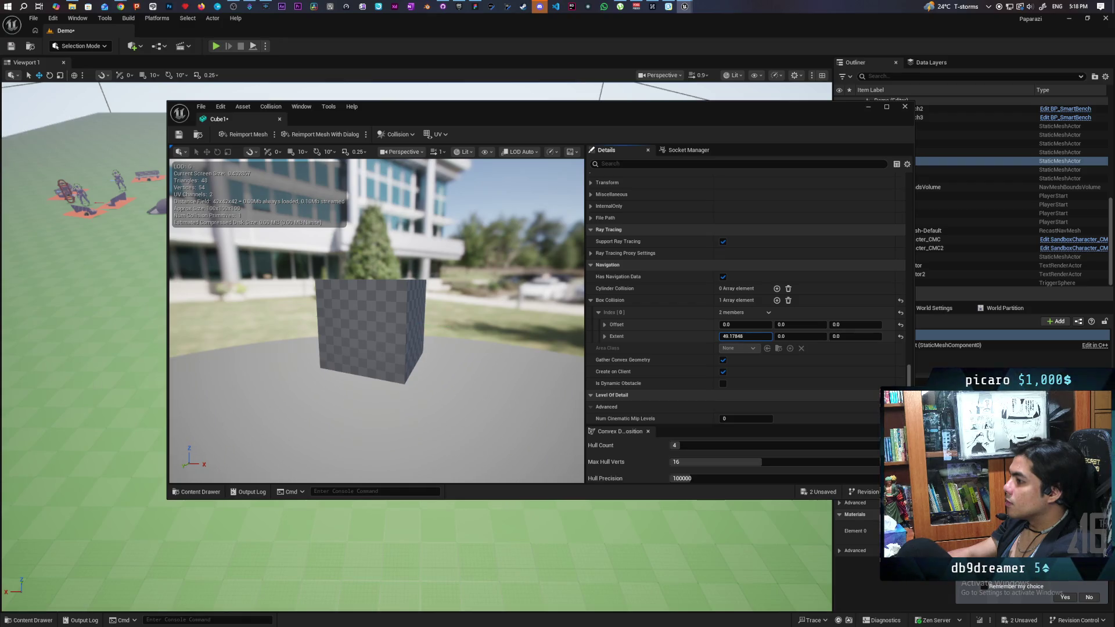
left_click(731, 337)
type("50")
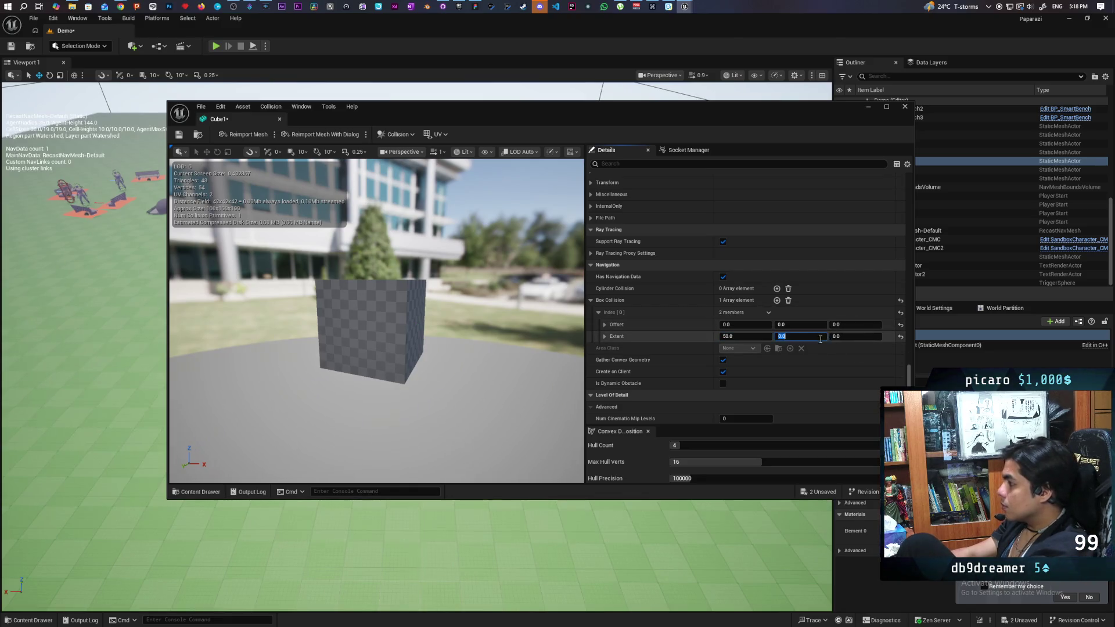
left_click(854, 336)
type("50")
key("Return")
Save Cube1, set the box collision's Area Class to NewNavArea, and close the editor.
key("ctrl+s")
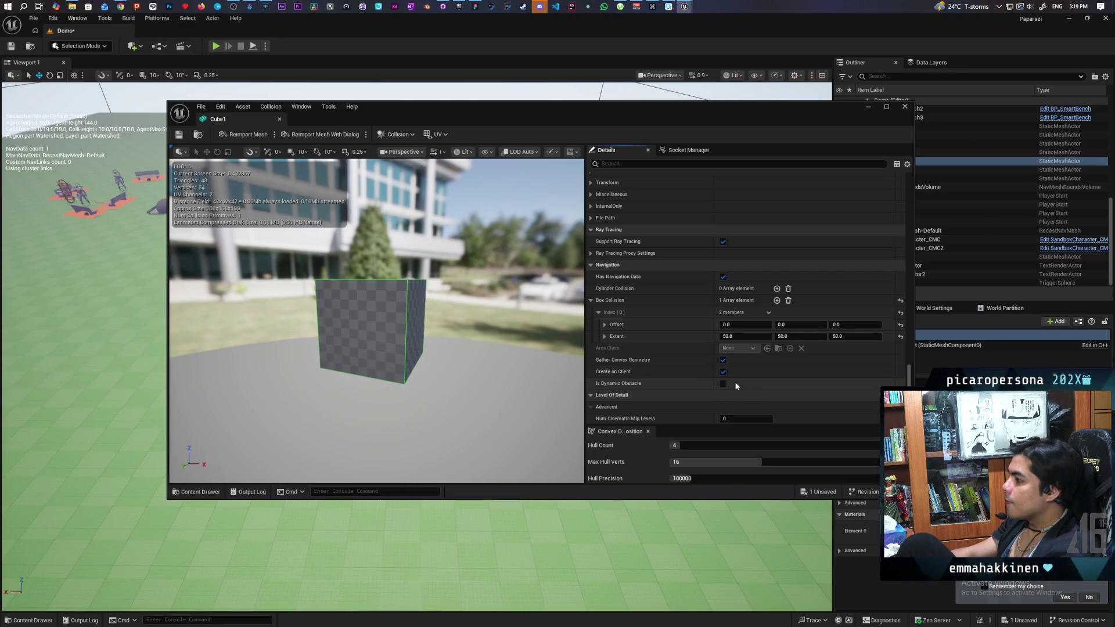
left_click(738, 348)
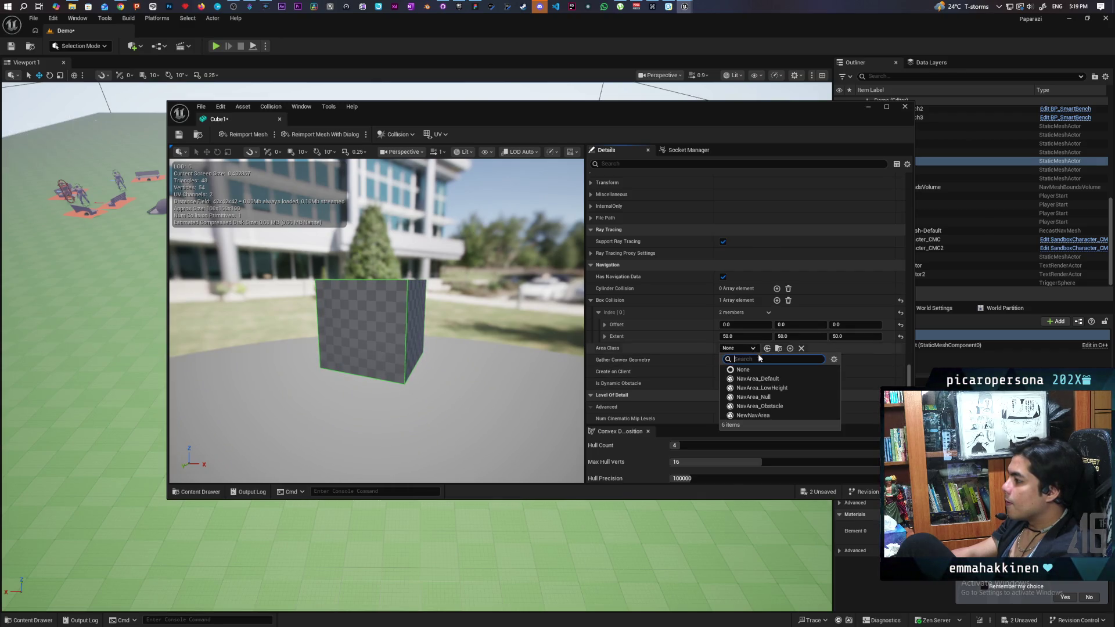
left_click(765, 416)
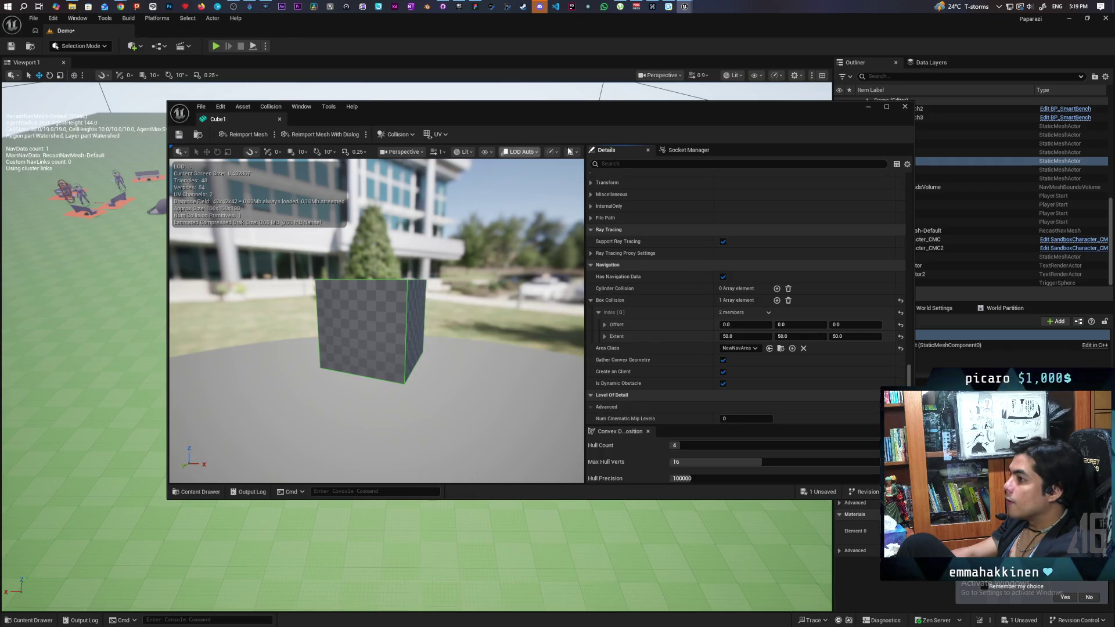
left_click(867, 107)
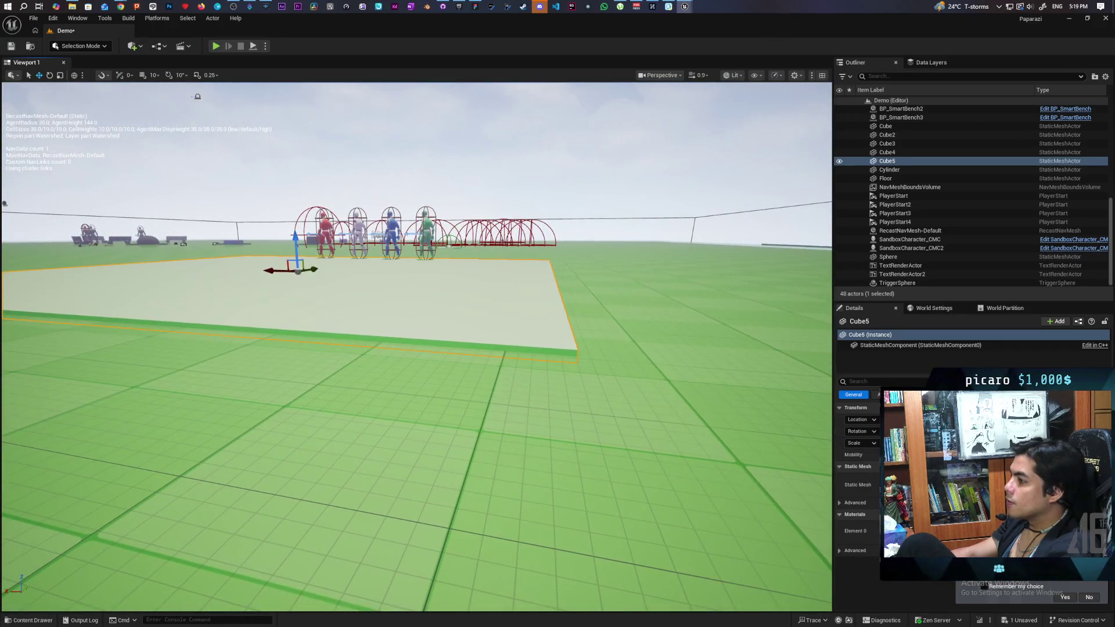
Set Cube1's nav box collision Extent Z to 100, save the mesh, and close its editor.
mouse_move(684, 10)
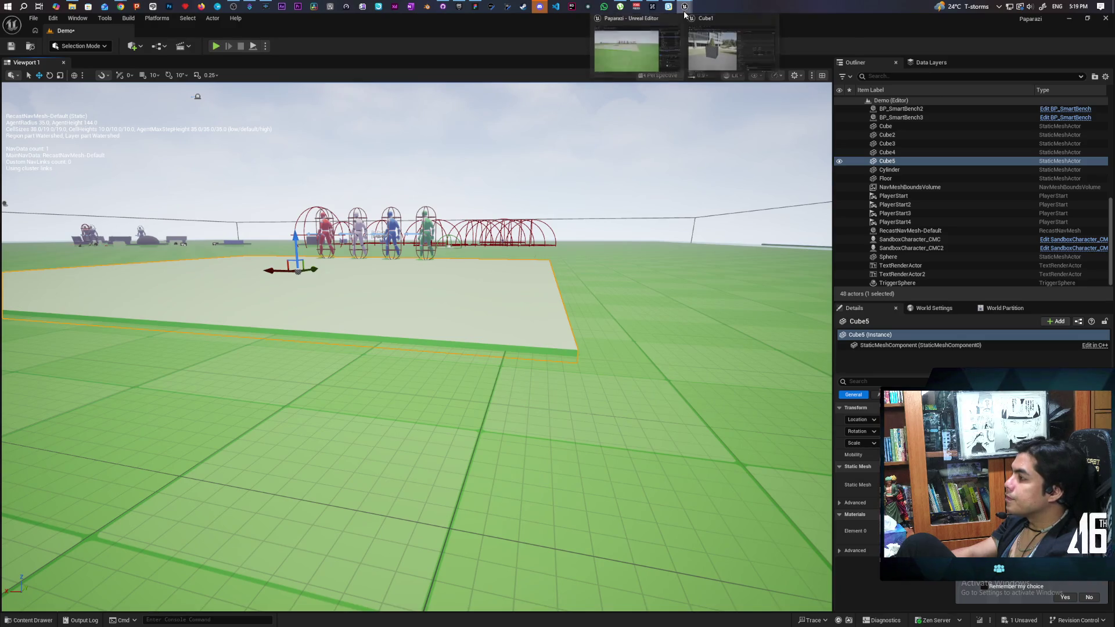
left_click(717, 47)
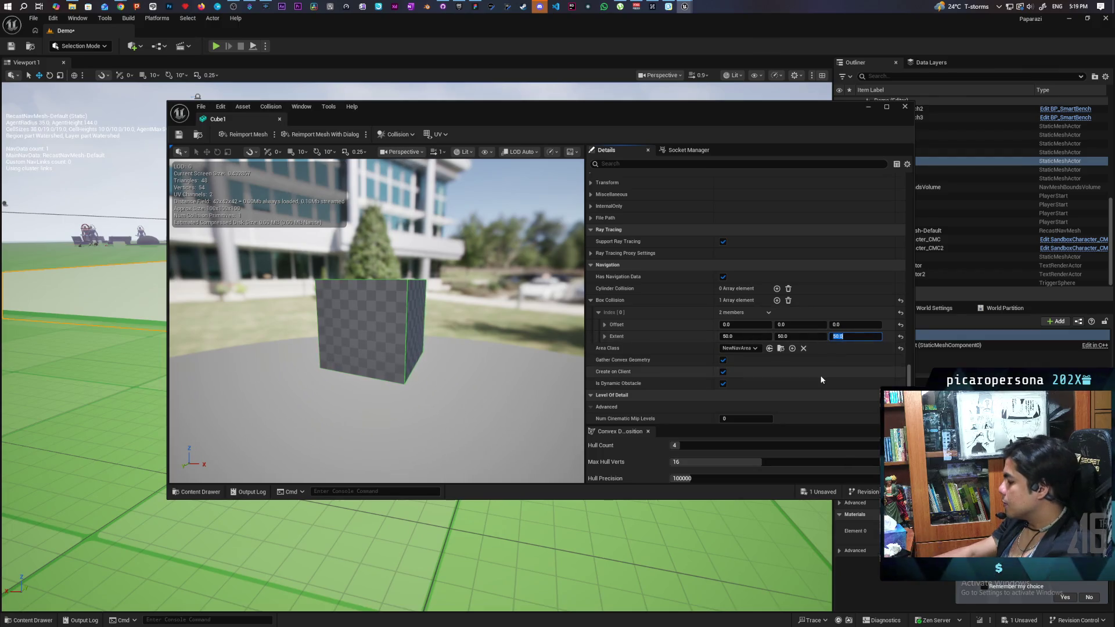
key("Return")
key("ctrl+s")
left_click(868, 107)
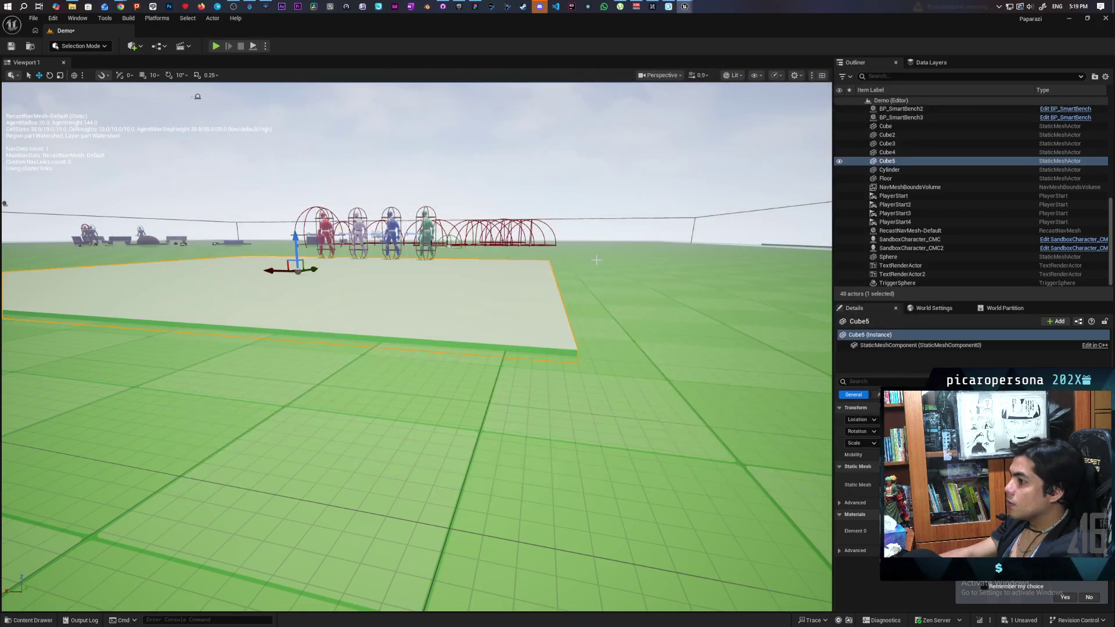
Undo and redo Cube5's scaling until it becomes a thick box.
scroll(321, 193, "up", 10)
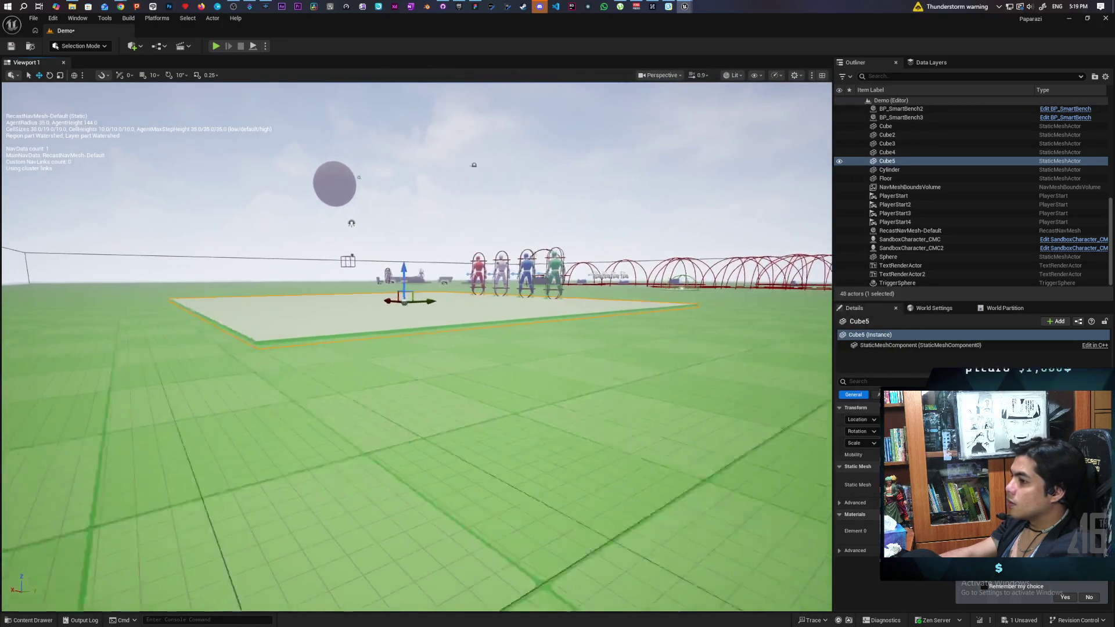
scroll(396, 255, "down", 5)
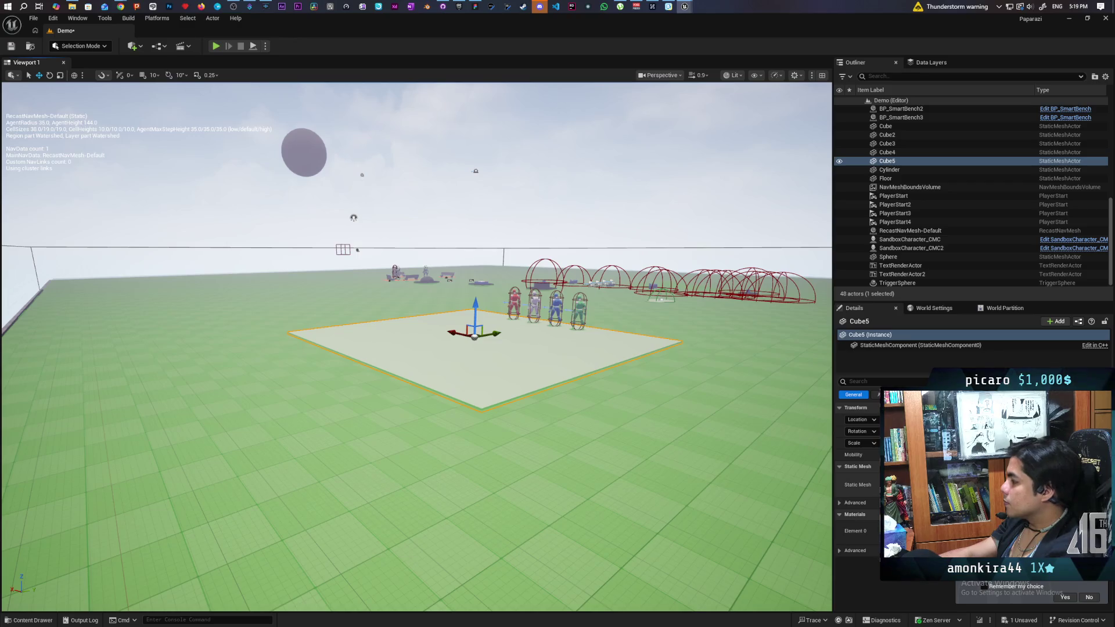
key("ctrl+z")
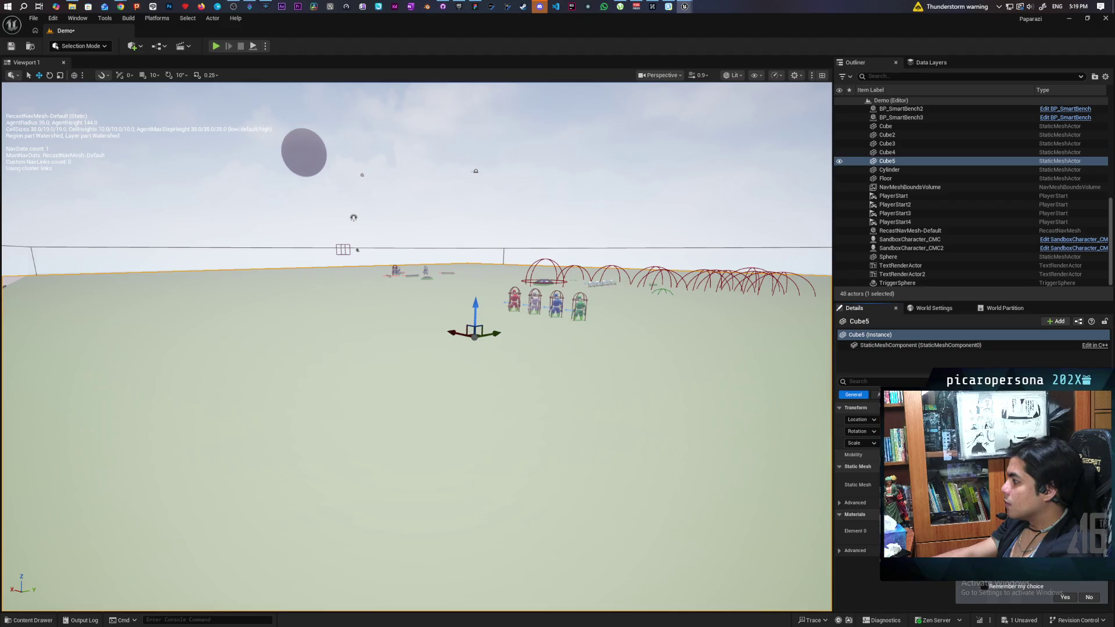
key("a")
key("a")
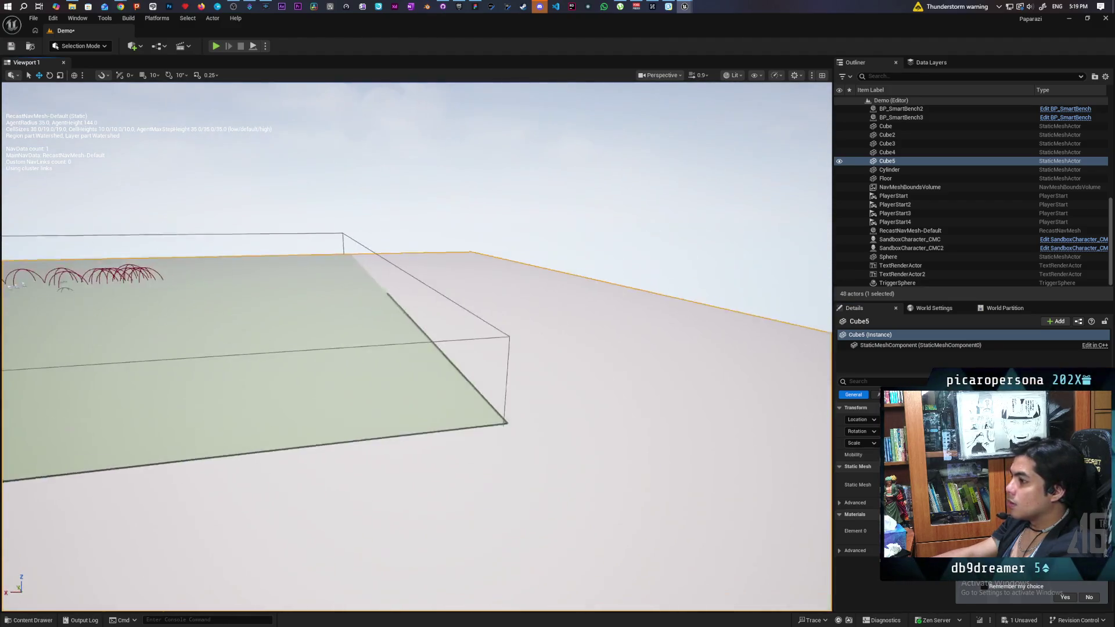
key("s")
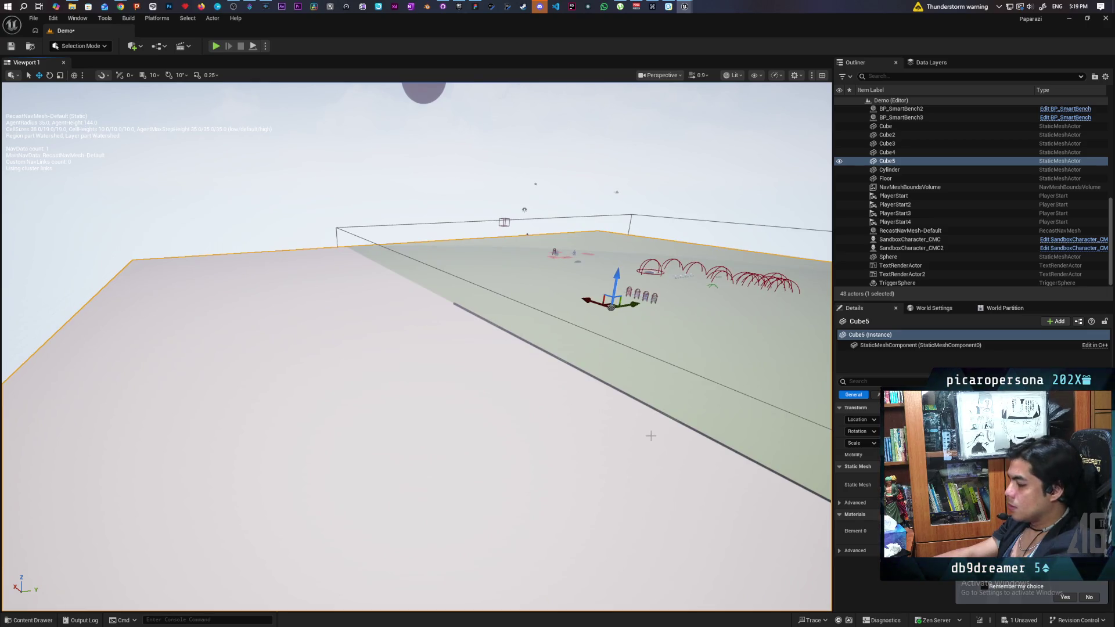
key("ctrl+z")
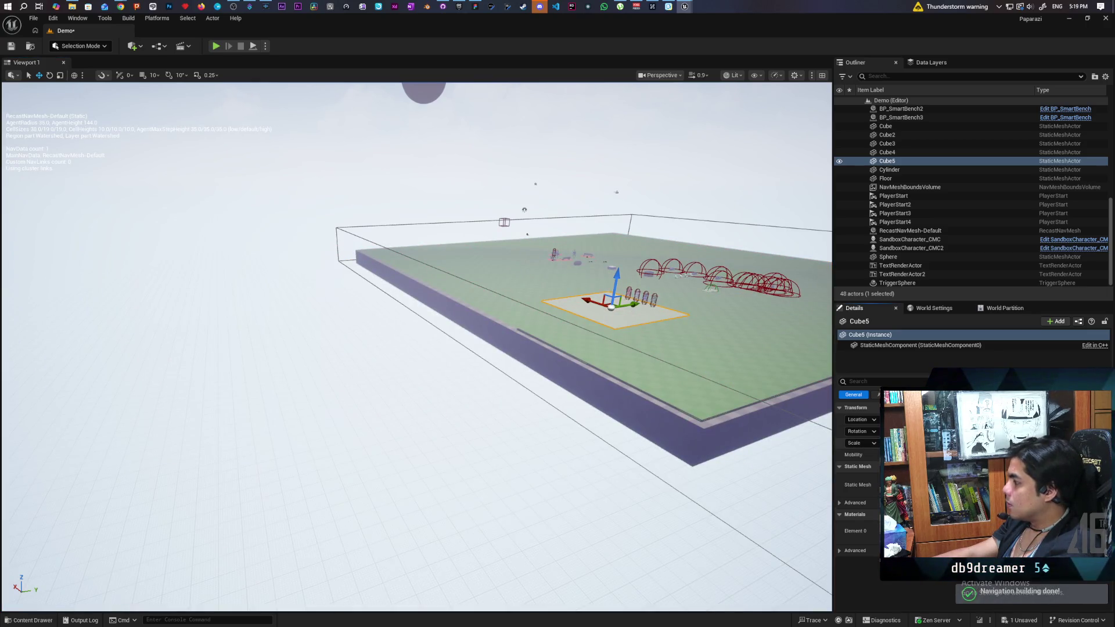
key("ctrl+z")
key("d")
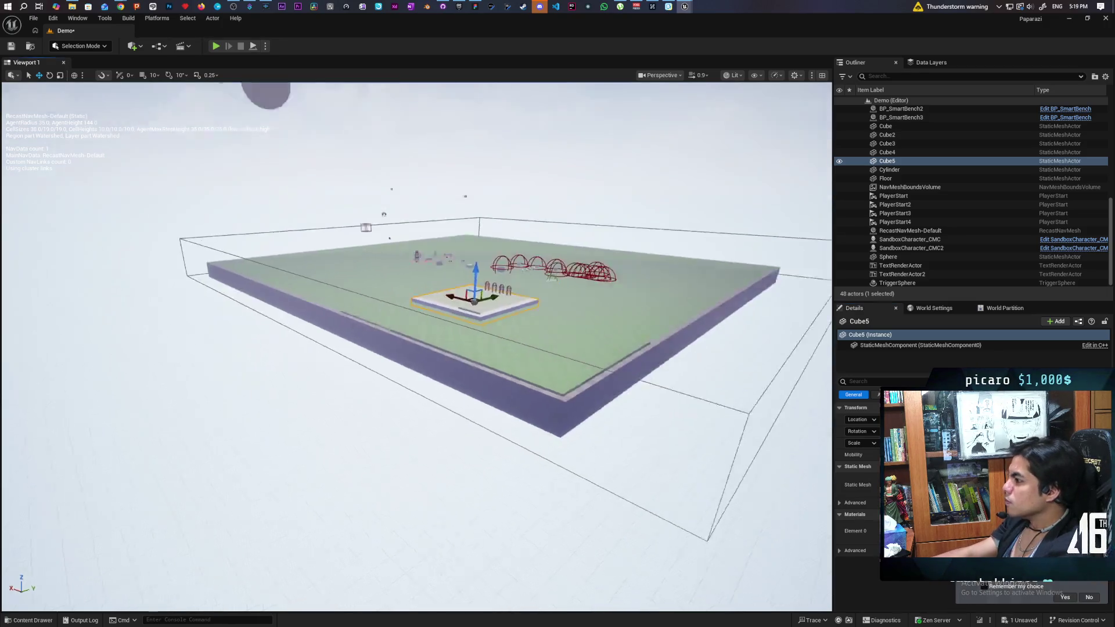
Fly around the Cube5 slab to inspect navmesh gaps, then restore the Cube1 mesh editor.
key("w")
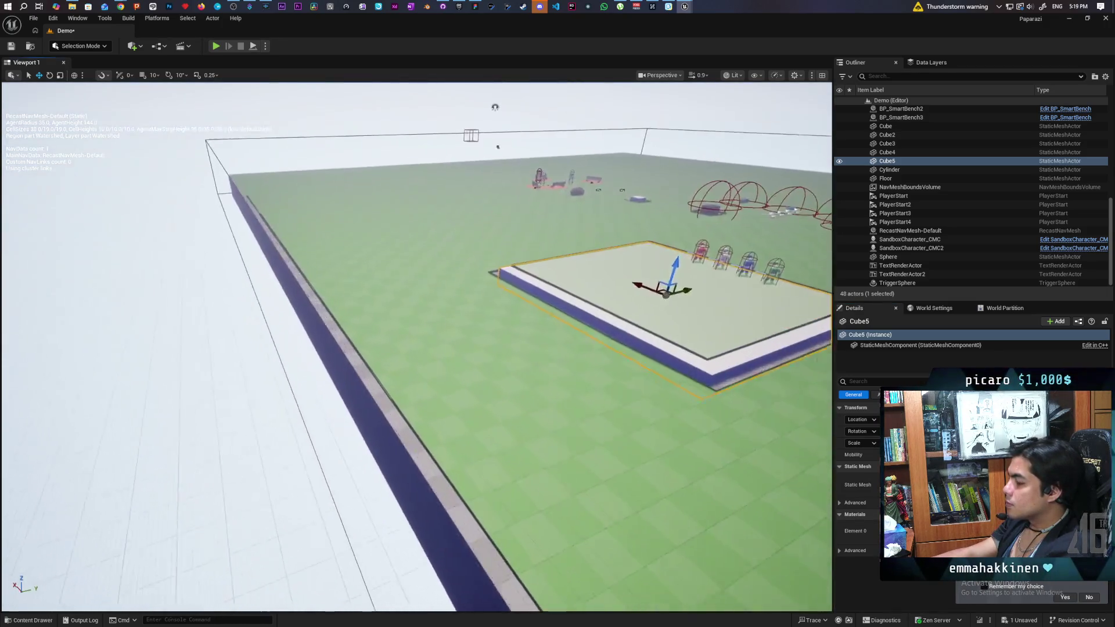
key("f")
key("w")
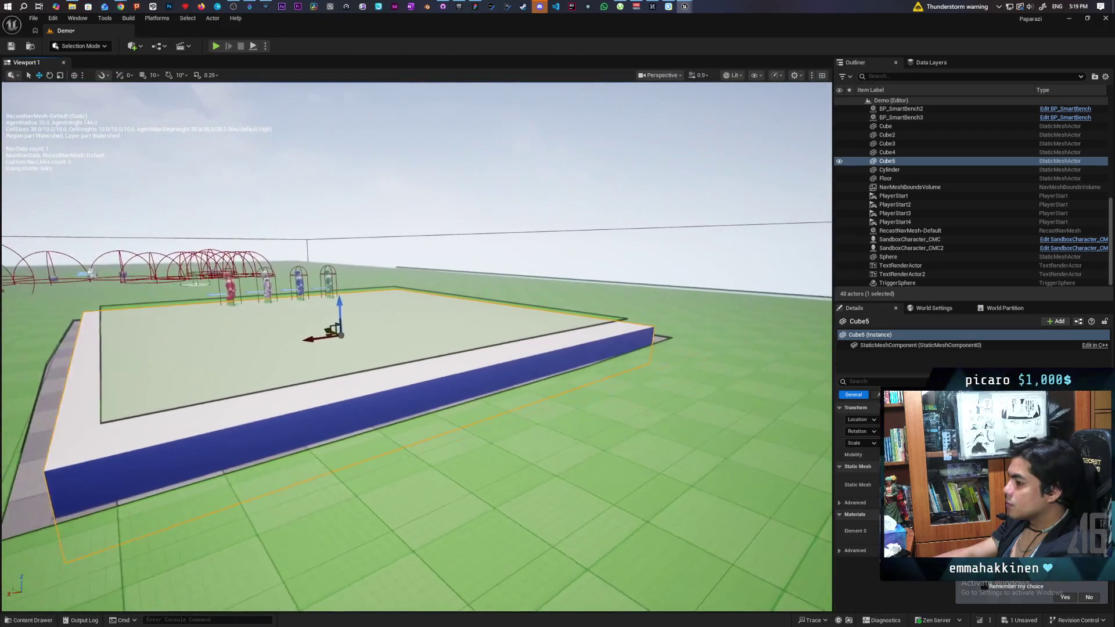
key("s")
key("w")
key("f")
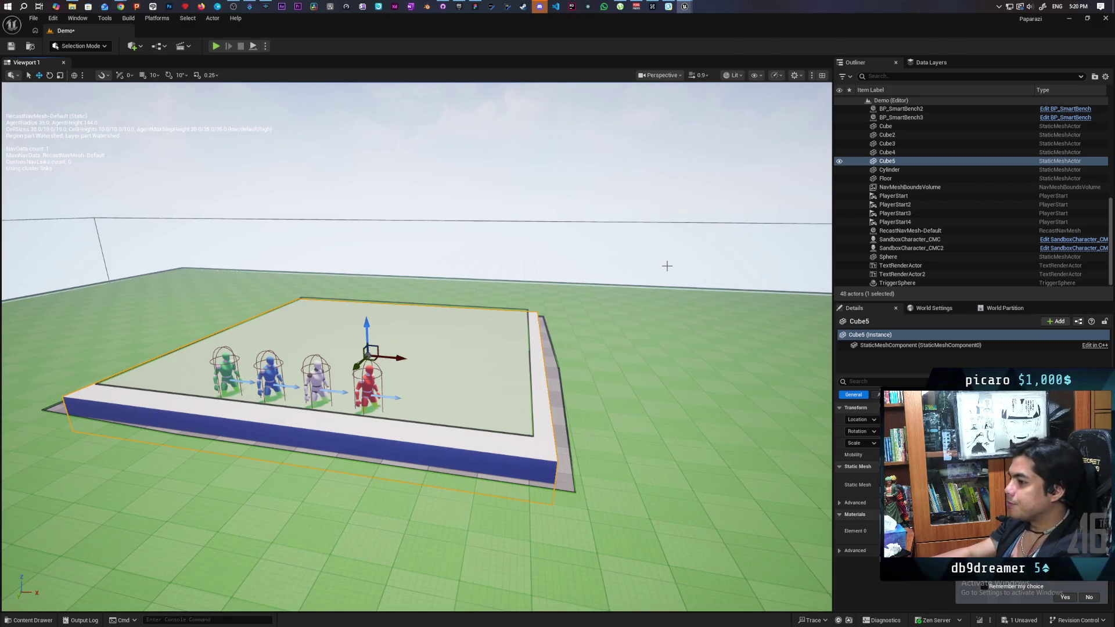
mouse_move(442, 192)
left_mouse_down()
mouse_move(406, 174)
mouse_move(465, 126)
mouse_move(384, 132)
mouse_move(355, 156)
mouse_move(385, 135)
left_mouse_up()
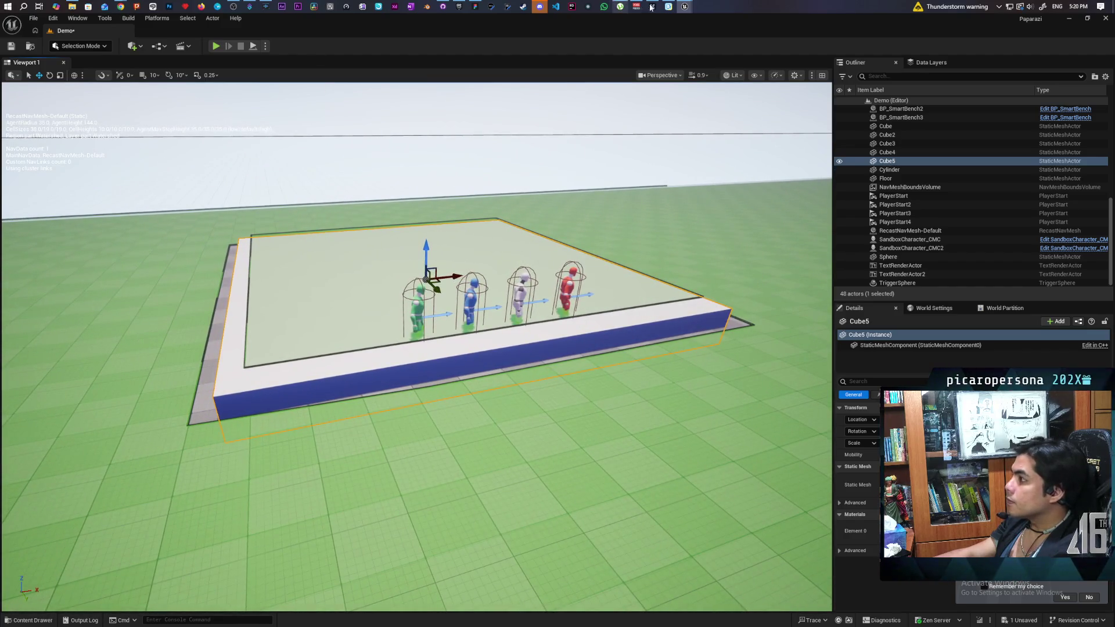
mouse_move(689, 6)
left_click(708, 52)
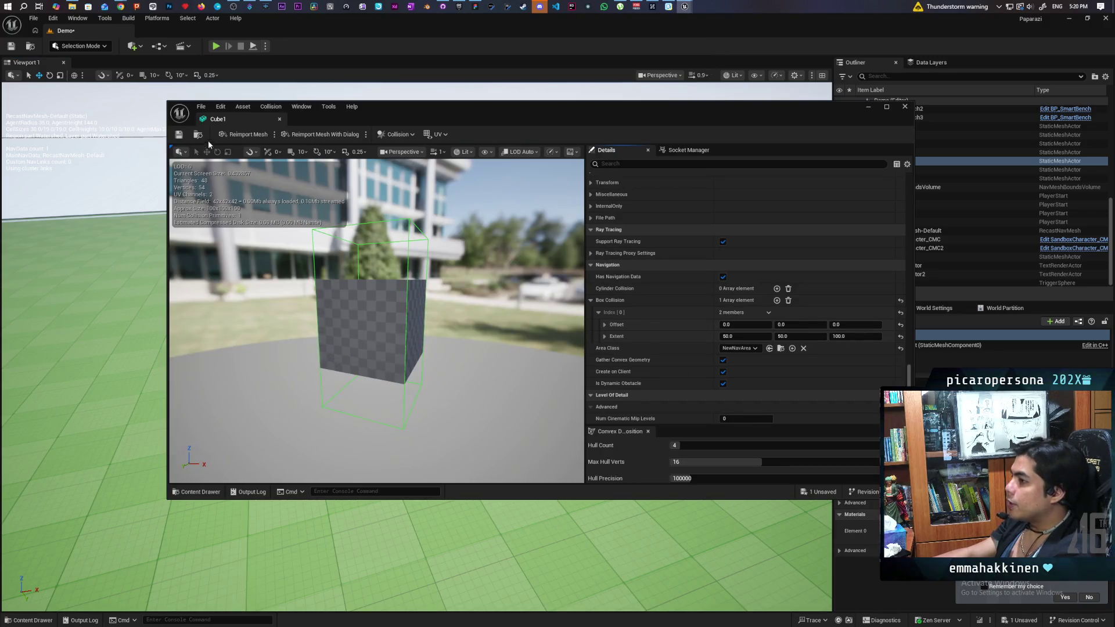
Locate Cube1 in the Content Browser, then close the browser and the Cube1 mesh editor.
left_click(198, 135)
left_click(842, 117)
key("alt+F4")
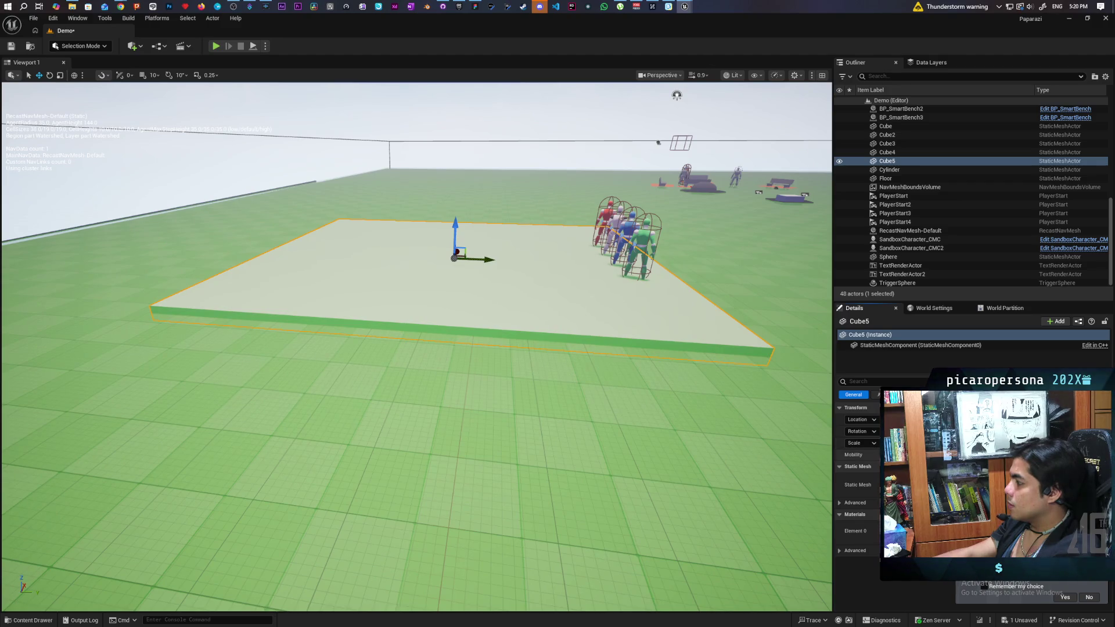
Fly over the Cube5 slab for a top-down view and save the level.
key("w")
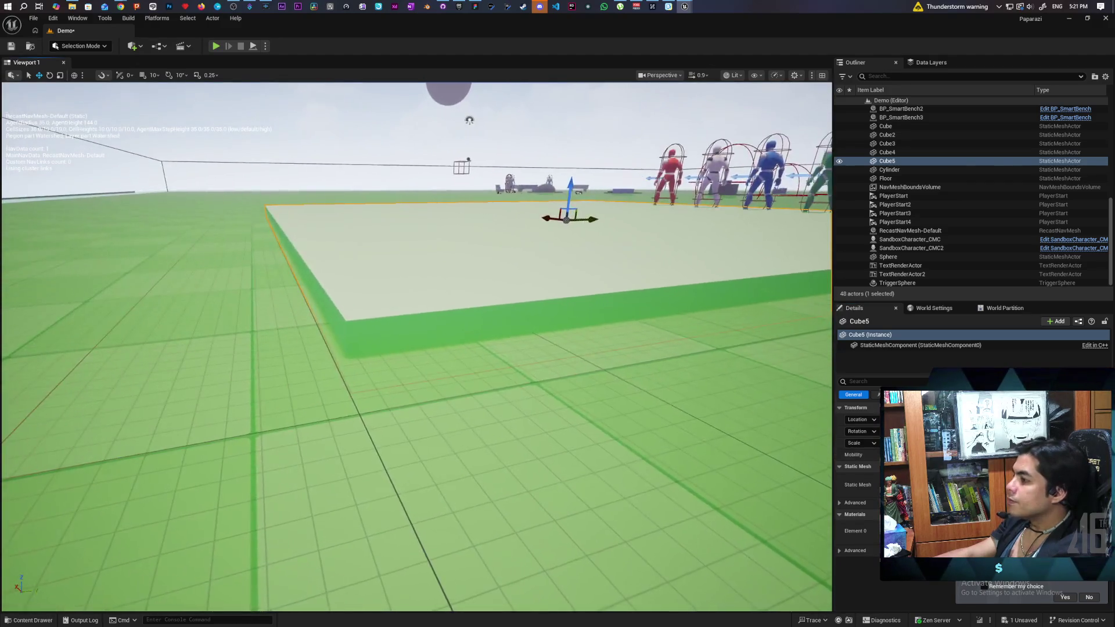
key("e")
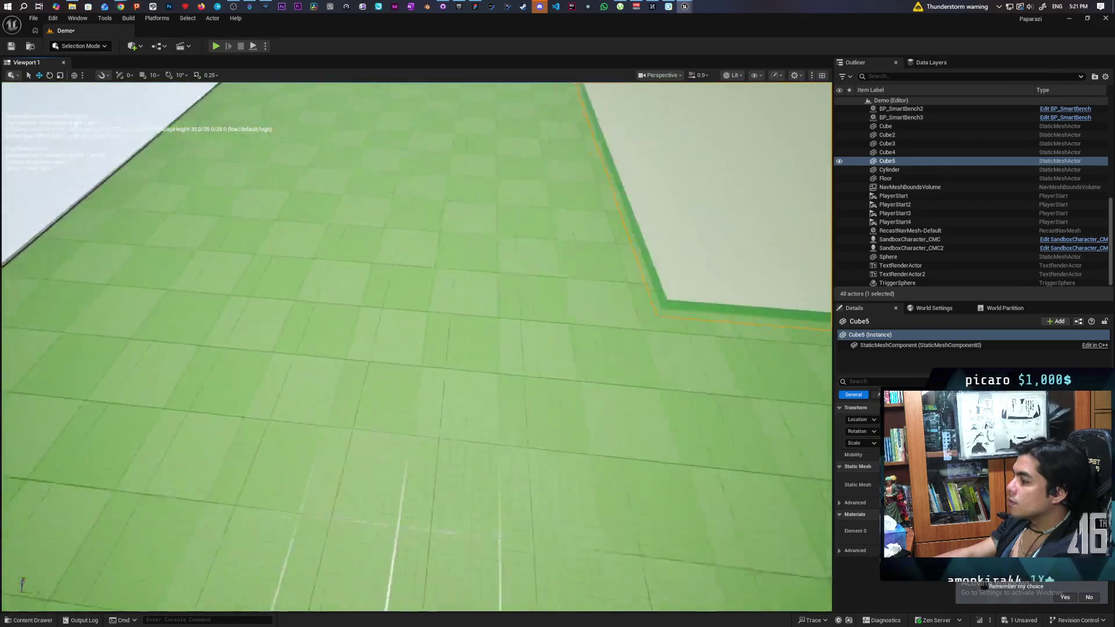
key("s")
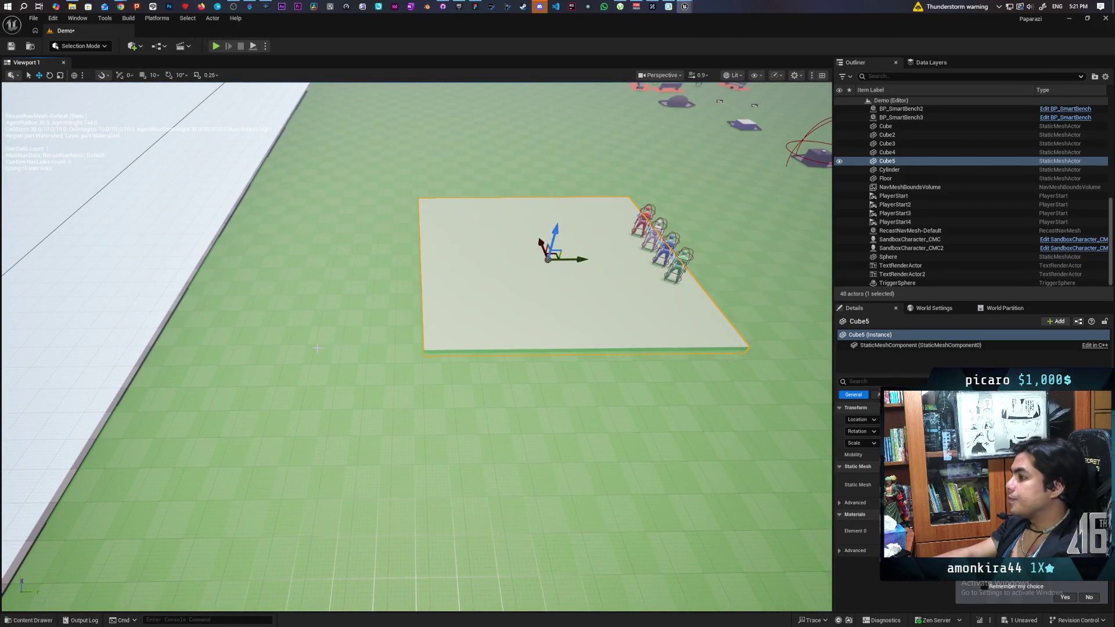
key("ctrl+s")
key("s")
Inspect the Cube5 slab and its navigation mesh from the floor, below, and above.
key("w")
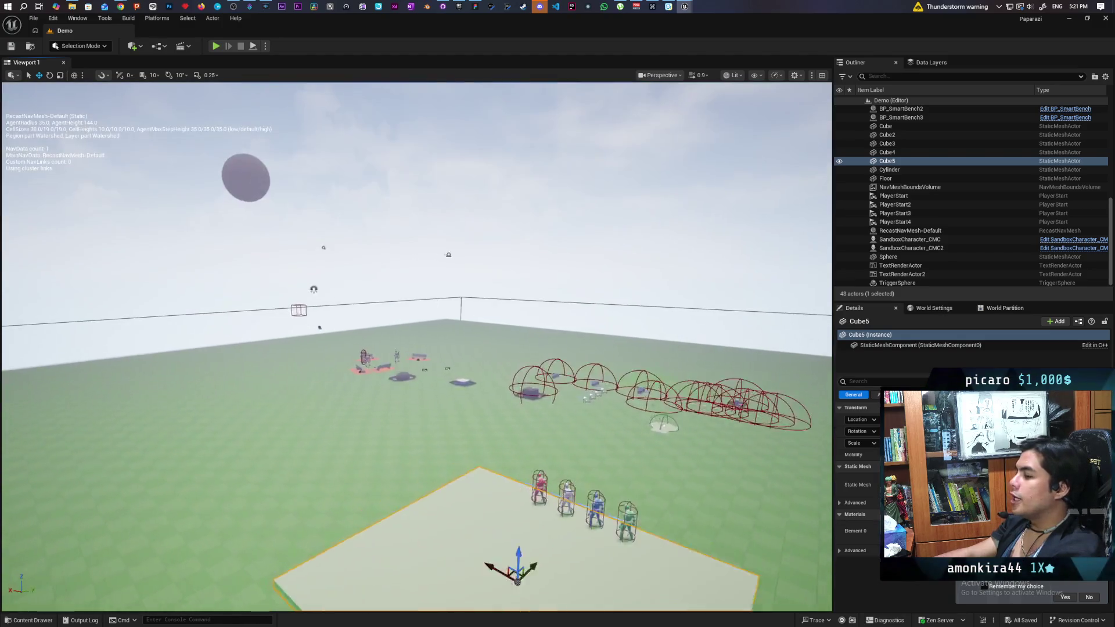
key("d")
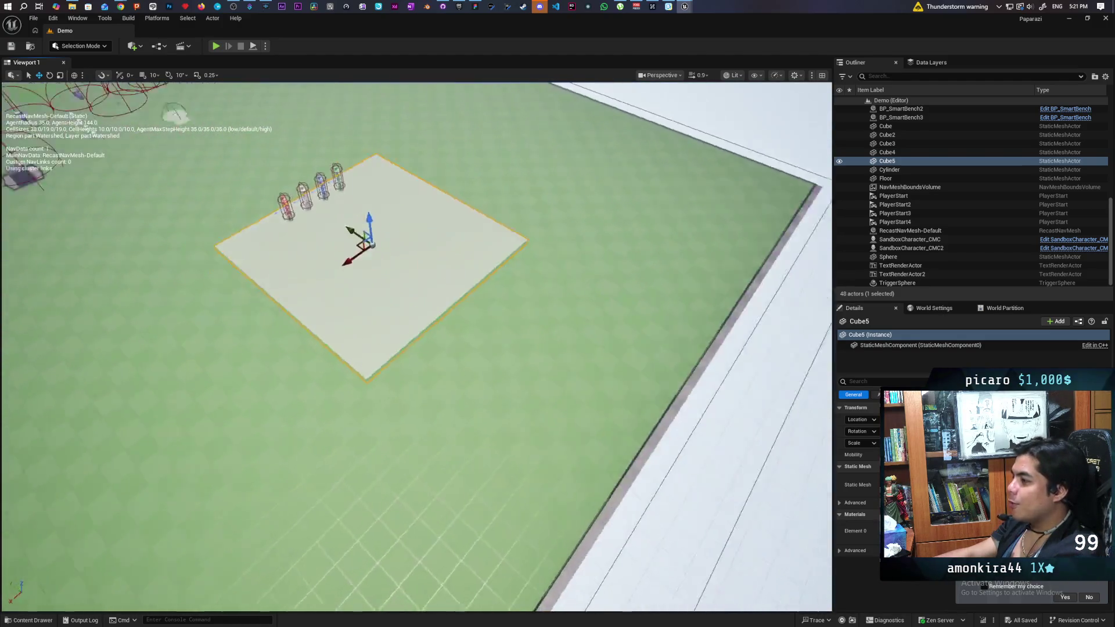
key("s")
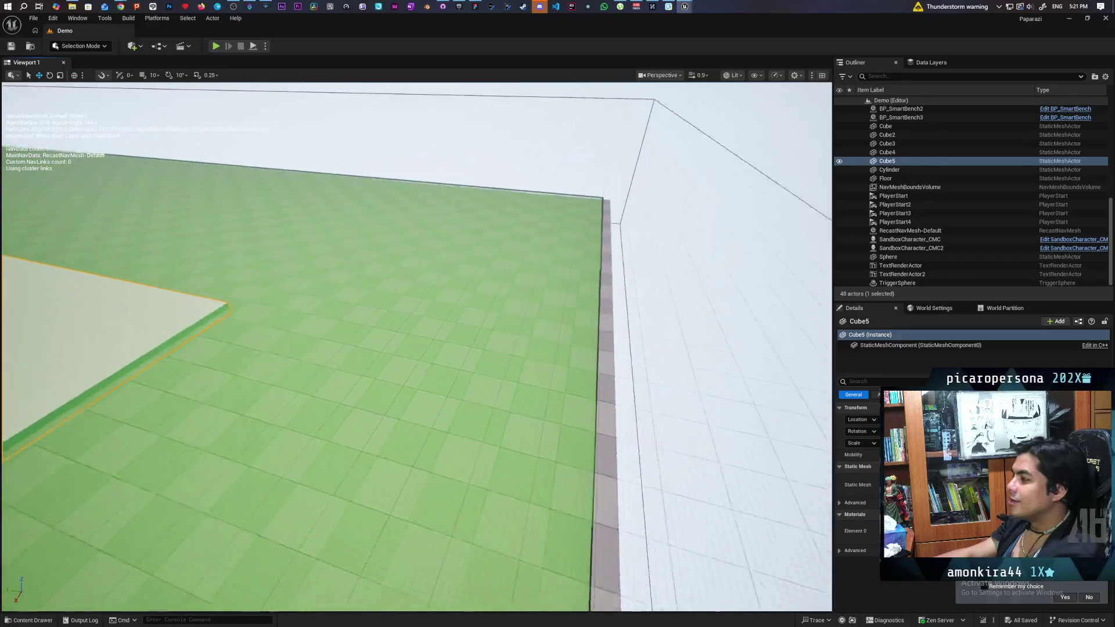
key("w")
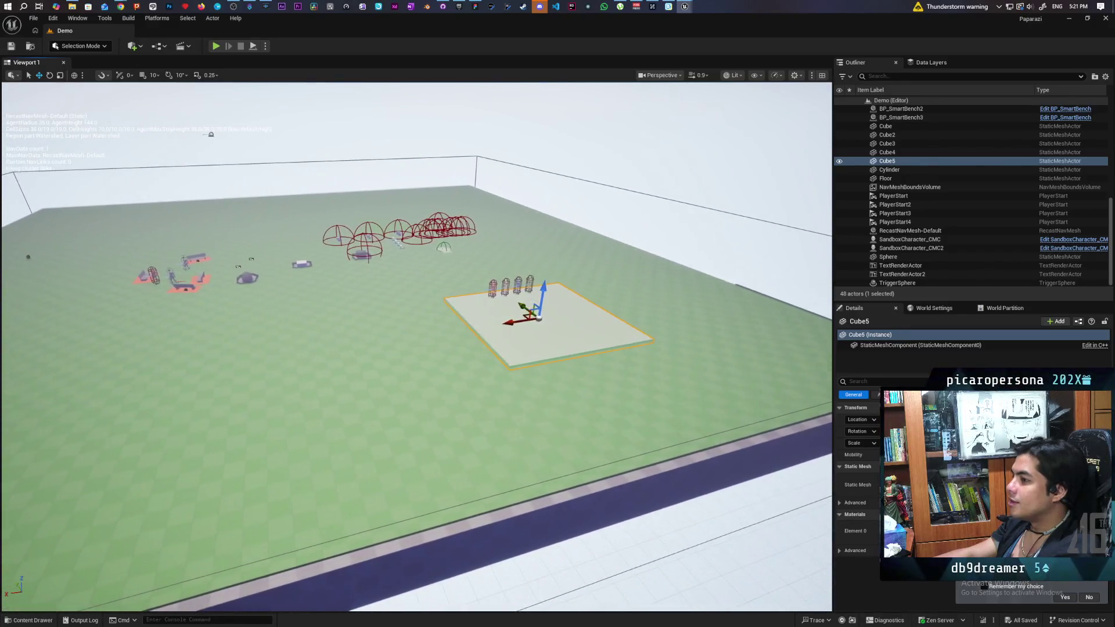
key("q")
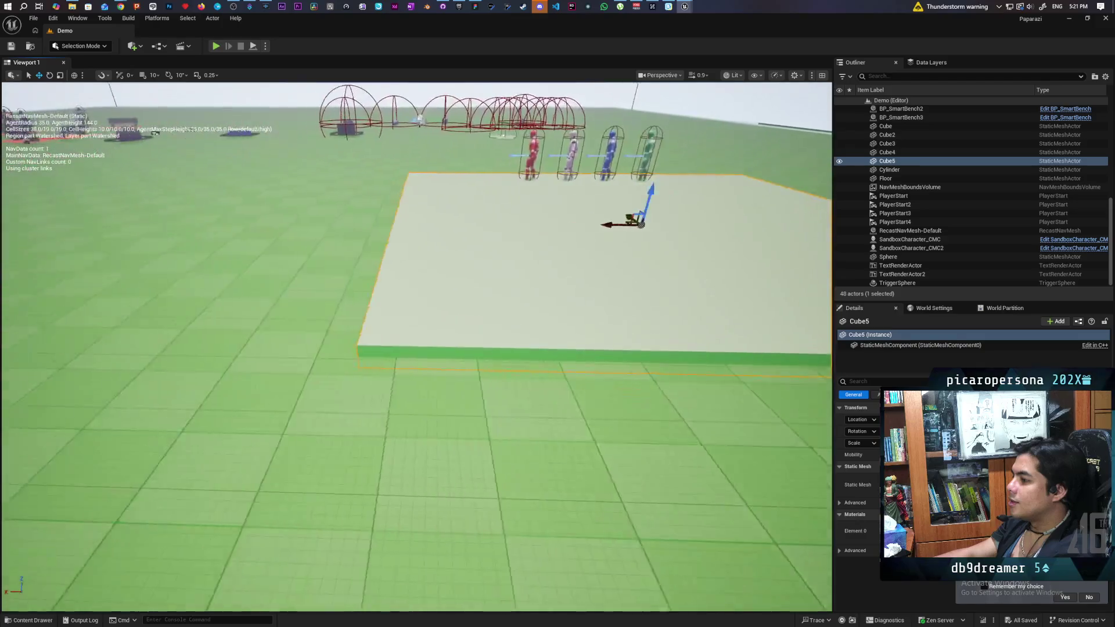
key("f")
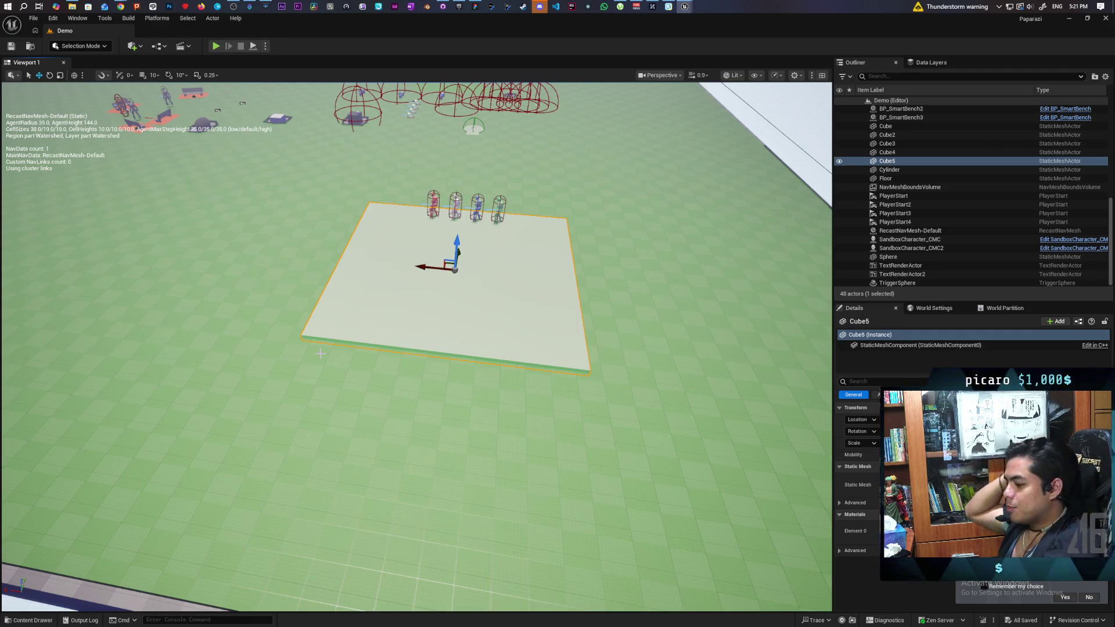
mouse_move(354, 321)
left_mouse_down()
mouse_move(339, 238)
mouse_move(374, 197)
left_mouse_up()
key("f")
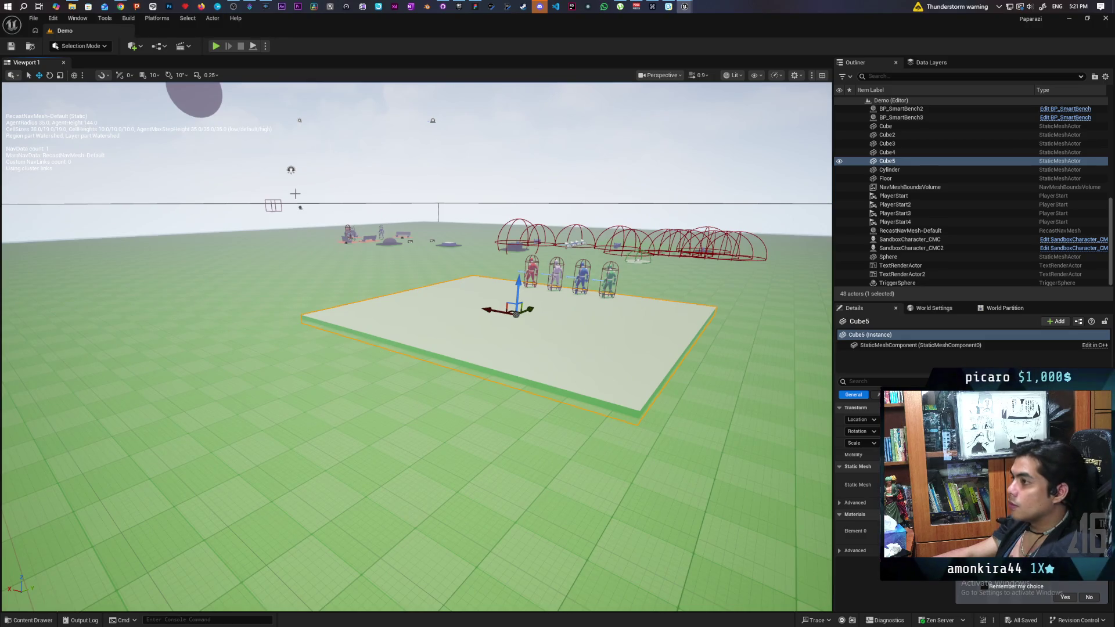
Set Cube1's nav box collision Extent Z to 200, save it, and minimize the mesh editor.
mouse_move(686, 7)
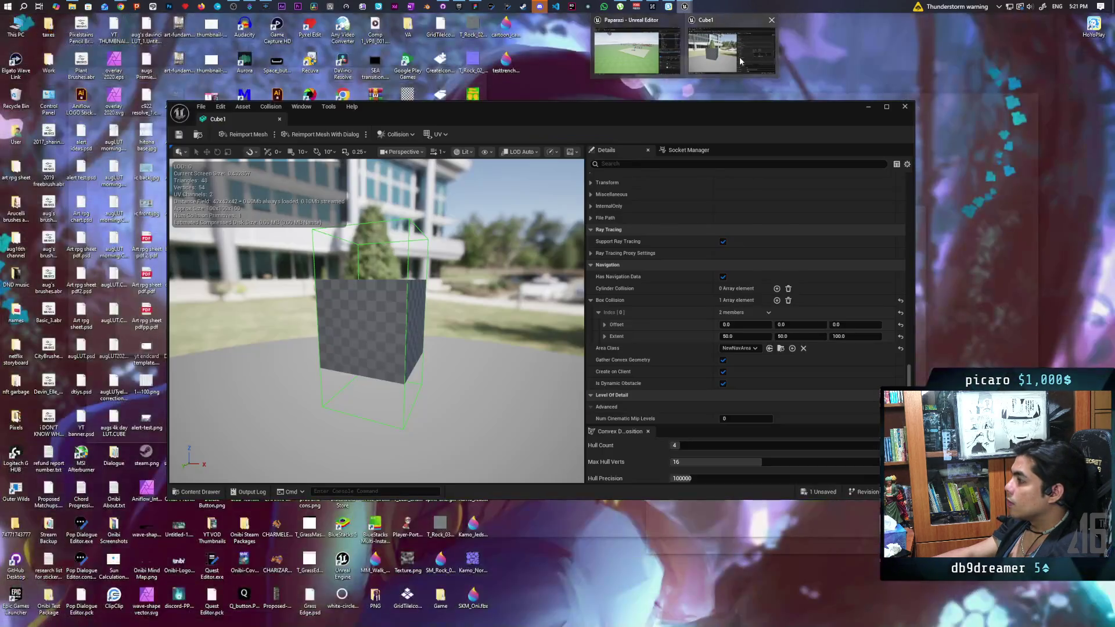
left_click(730, 49)
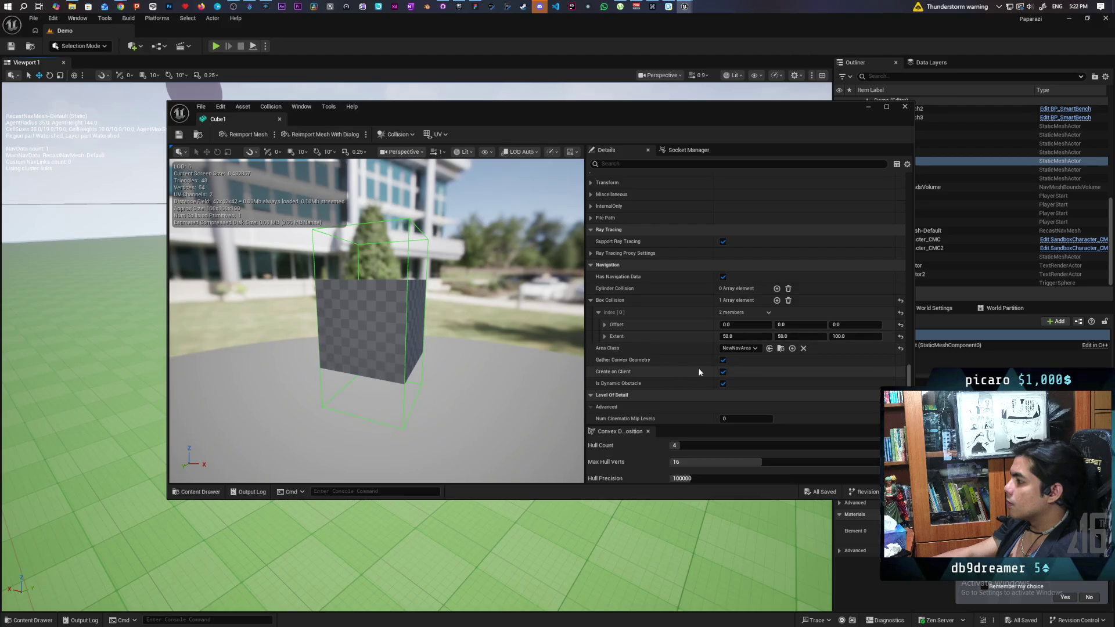
left_click(873, 338)
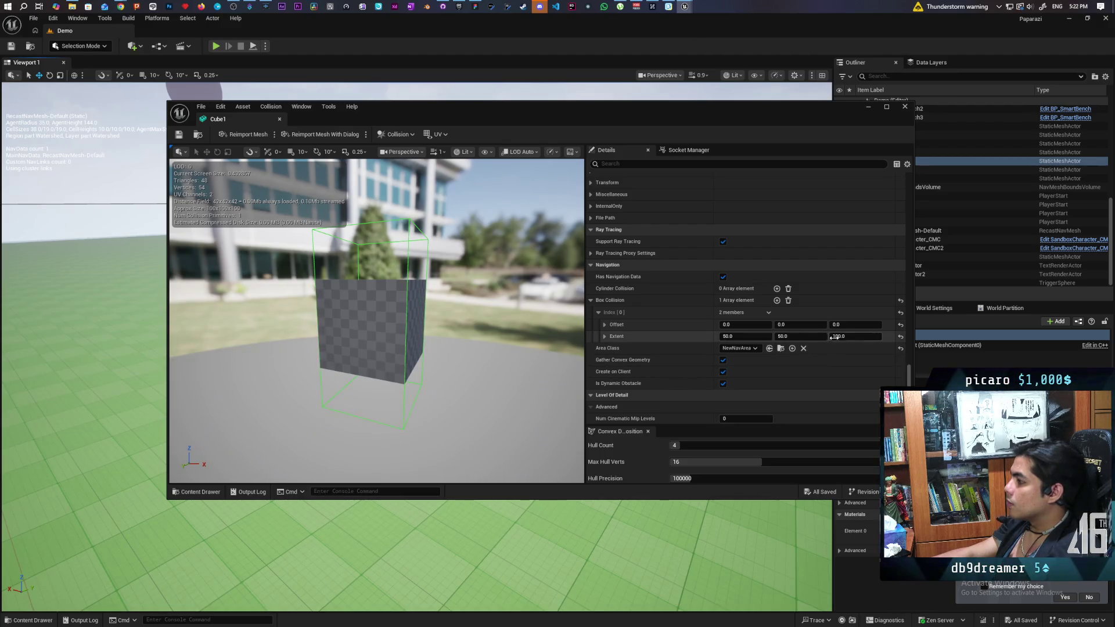
type("200")
key("Return")
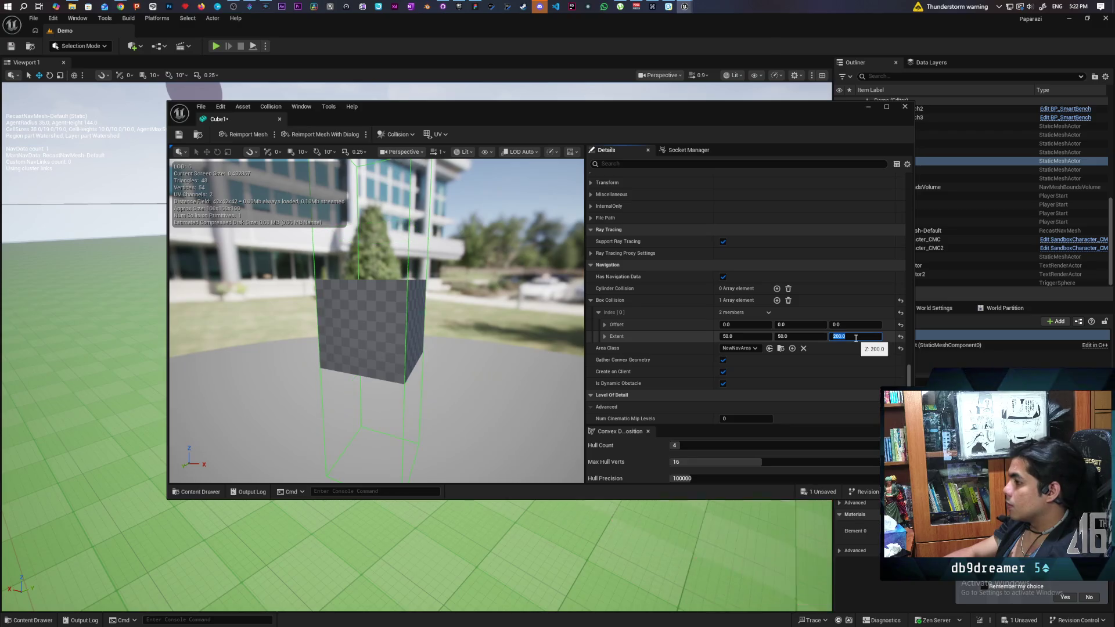
key("ctrl+s")
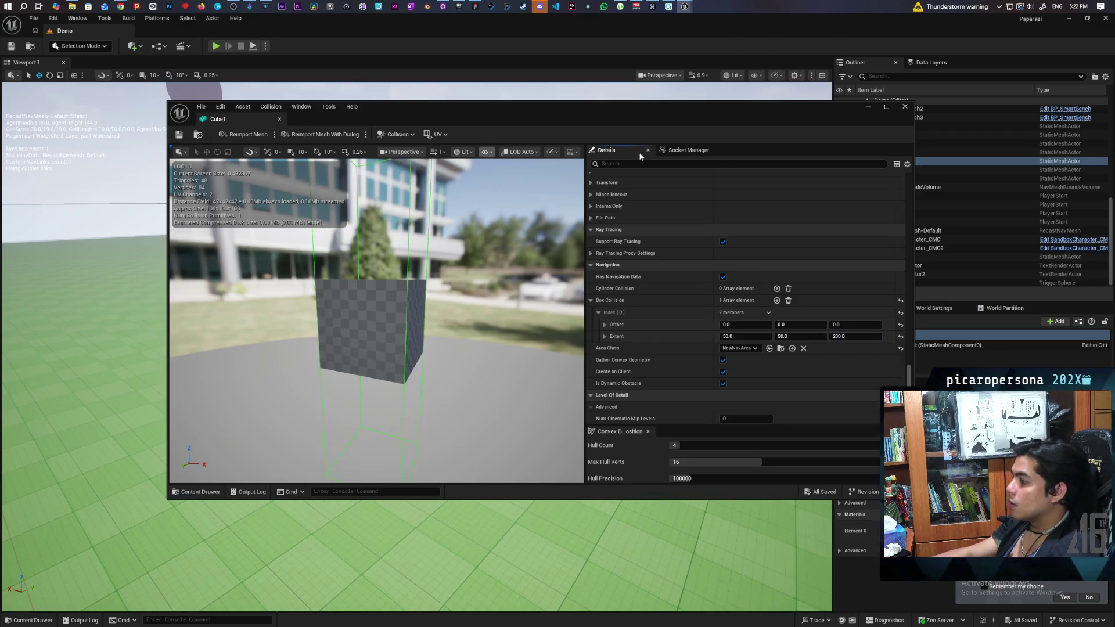
left_click(869, 110)
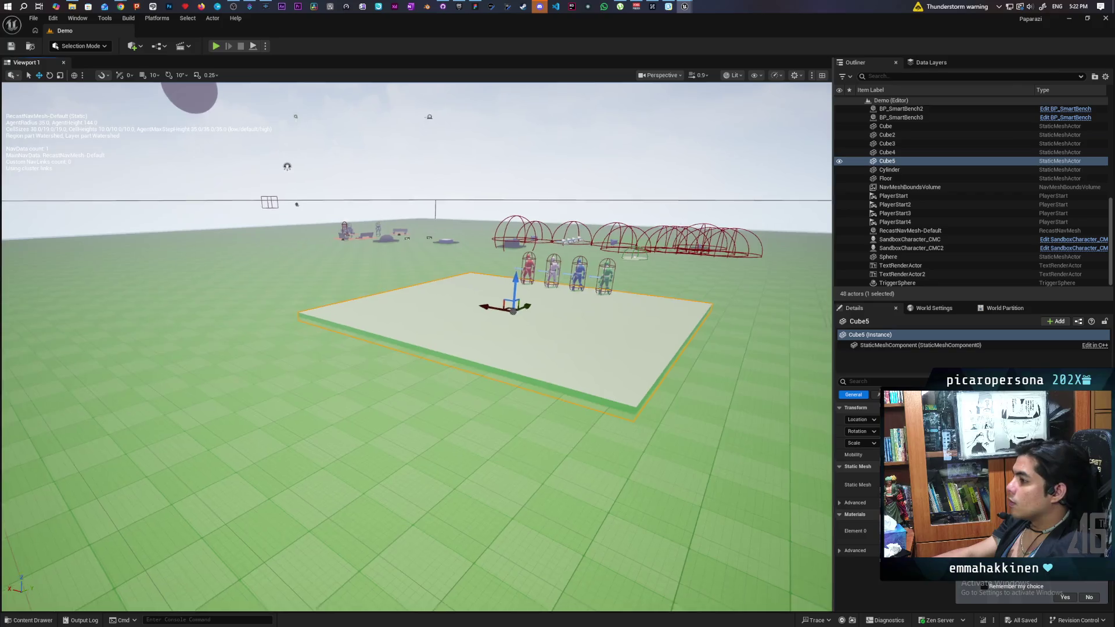
Frame Cube5, then turn the view out and select the NavMeshBoundsVolume around the floor.
key("f")
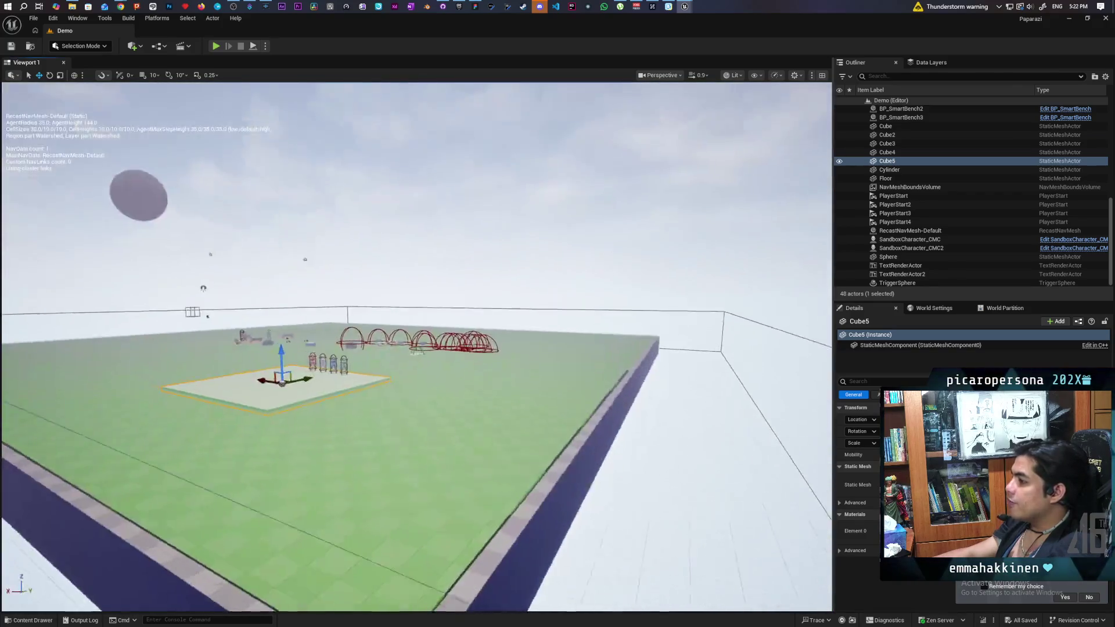
scroll(417, 347, "up", 5)
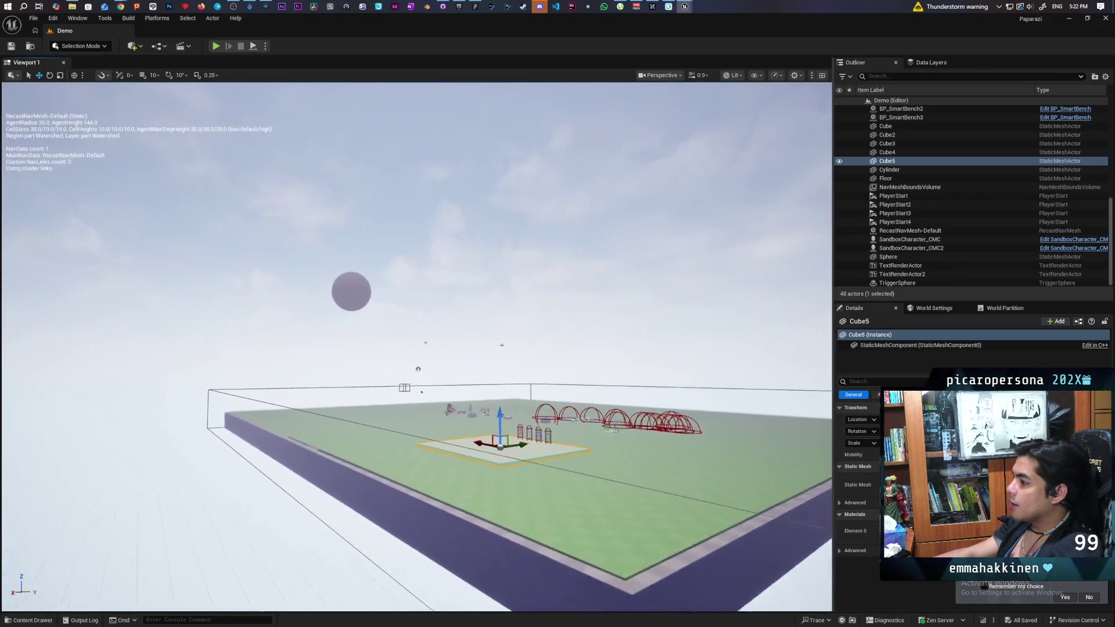
scroll(417, 347, "down", 5)
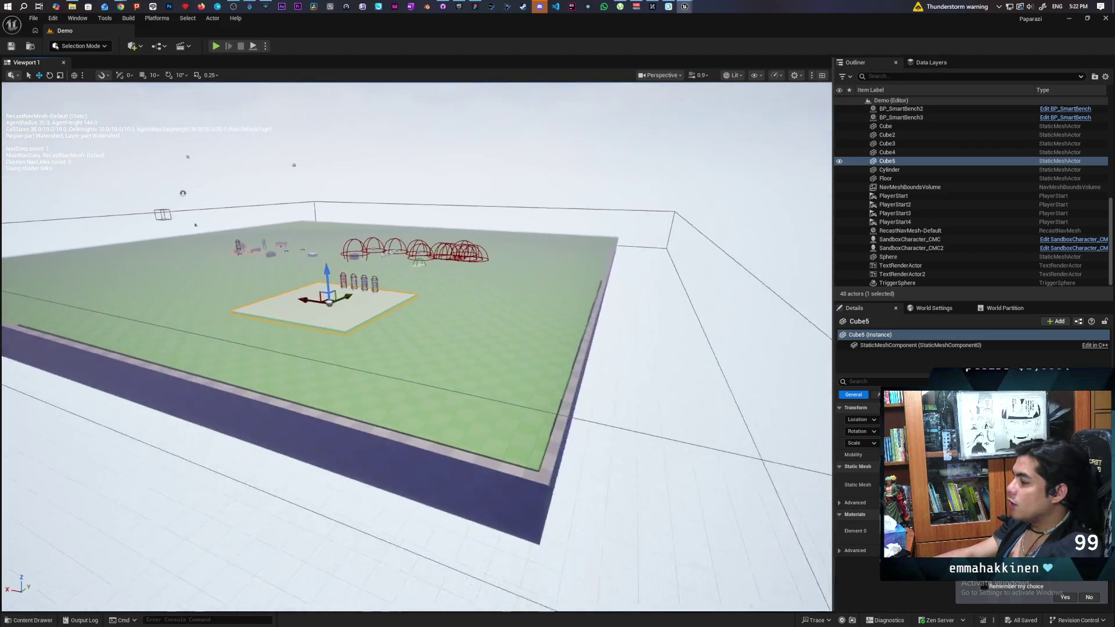
left_click_drag(604, 389, 594, 394)
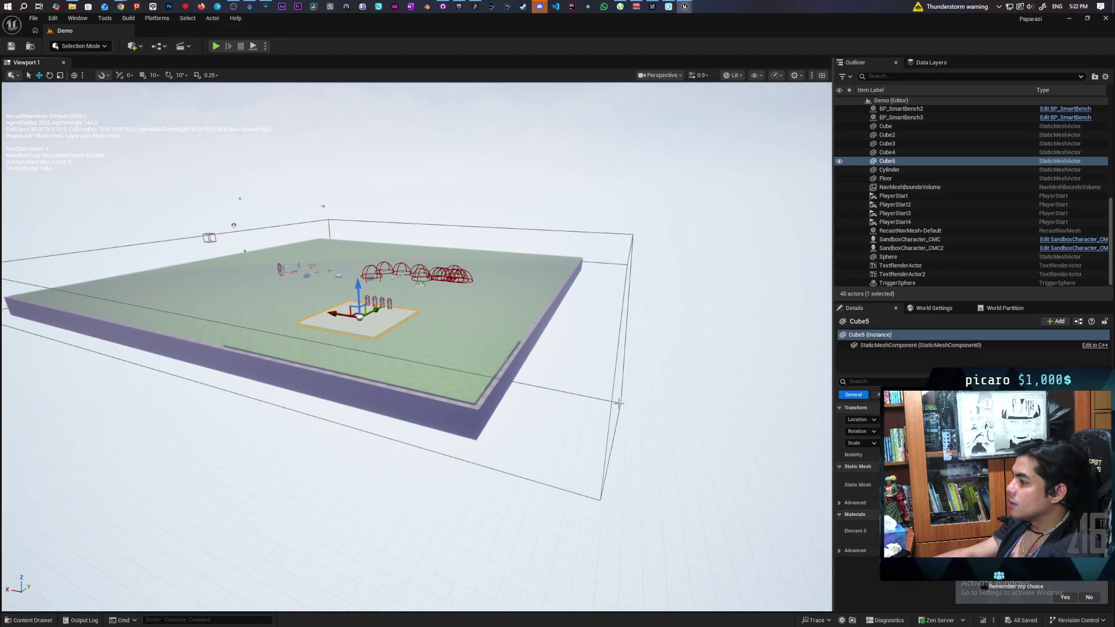
left_click(616, 401)
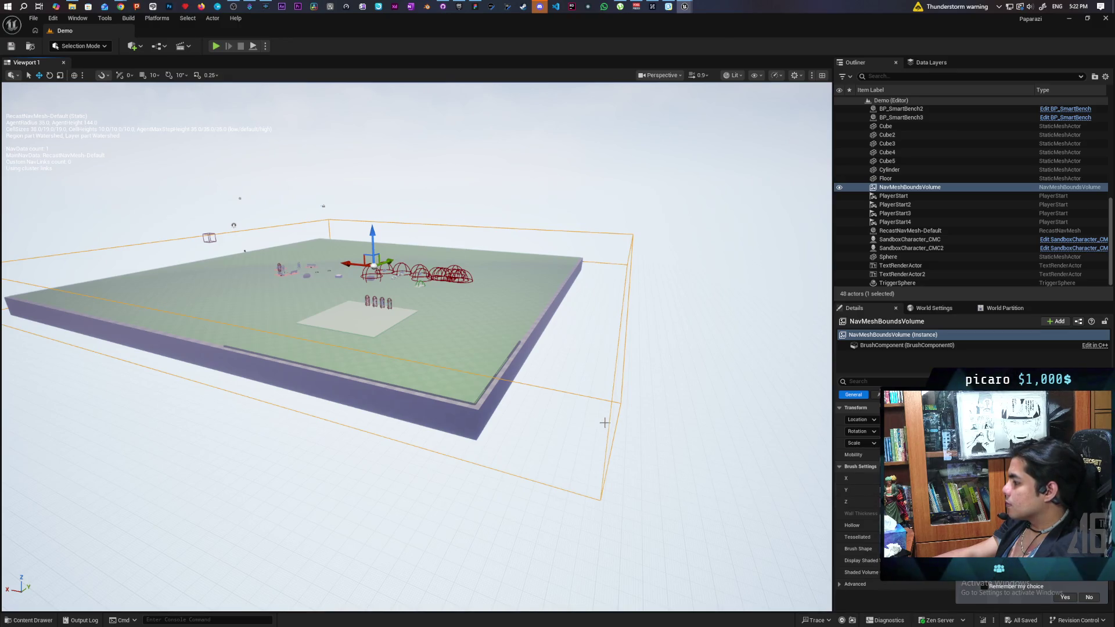
Reselect the Cube5 platform, frame it, and click into the Details search field.
scroll(604, 423, "up", 5)
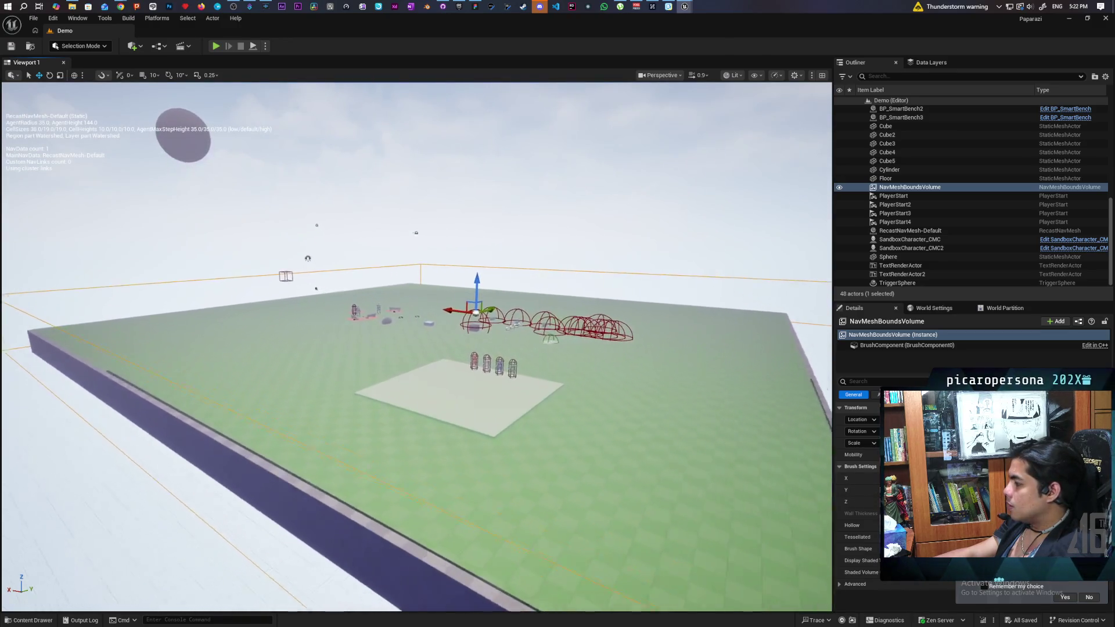
scroll(591, 308, "up", 6)
left_click(590, 307)
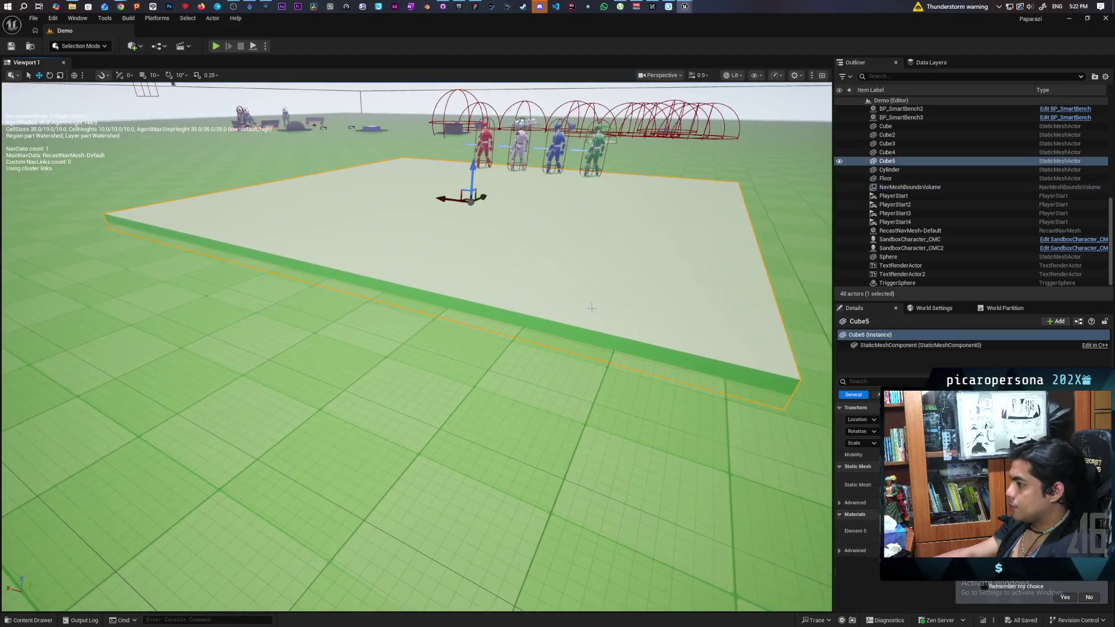
key("f")
left_click(868, 381)
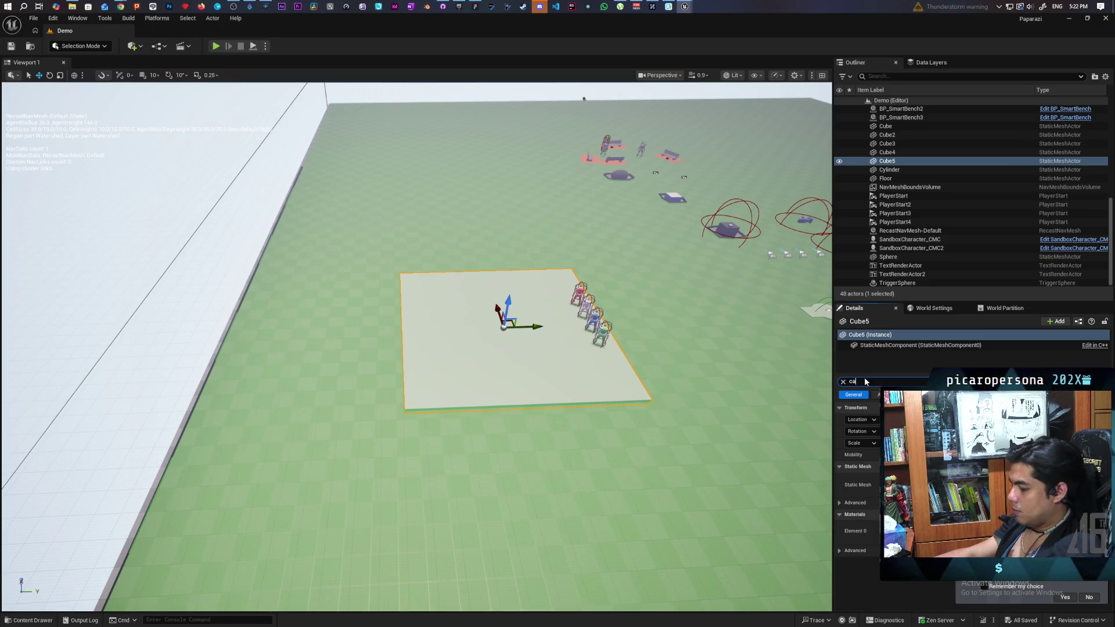
Drag Cube5's Z gizmo arrow down until the platform rests at floor level.
type("n")
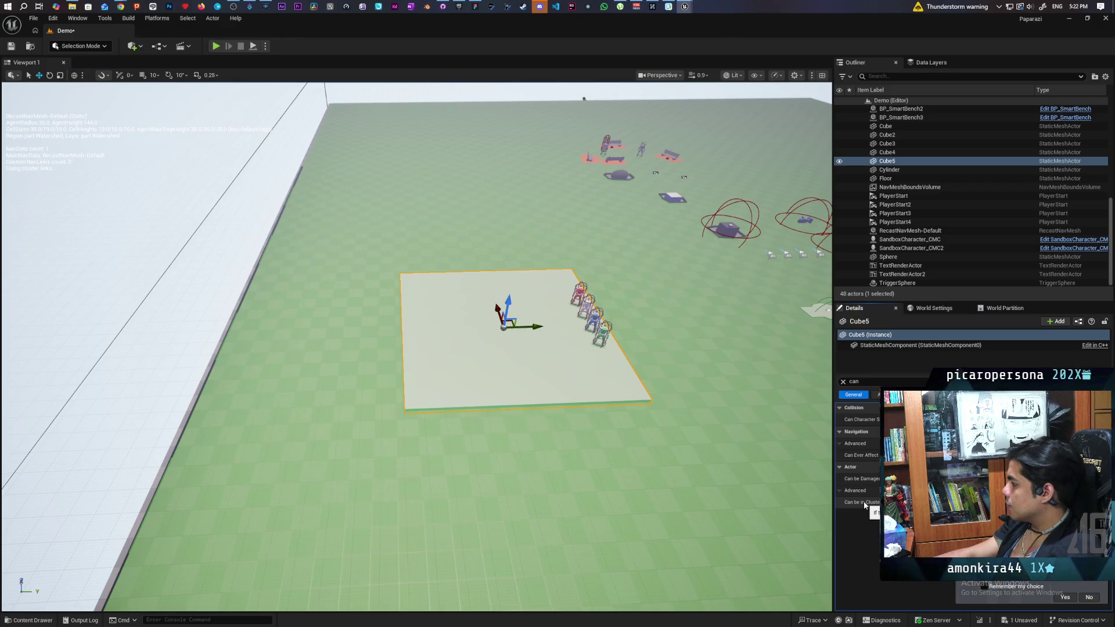
mouse_move(564, 413)
left_mouse_down()
mouse_move(564, 441)
mouse_move(598, 442)
mouse_move(598, 360)
mouse_move(598, 424)
mouse_move(598, 377)
mouse_move(598, 413)
mouse_move(616, 429)
mouse_move(592, 342)
mouse_move(604, 291)
mouse_move(604, 360)
mouse_move(628, 378)
mouse_move(616, 430)
left_mouse_up()
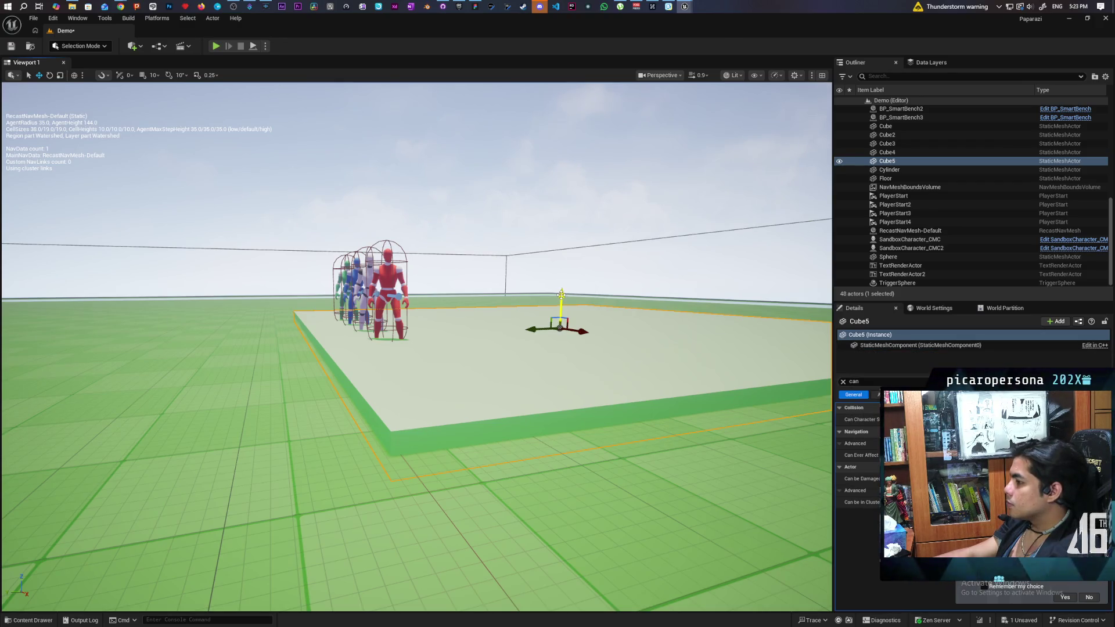
left_click_drag(561, 295, 563, 302)
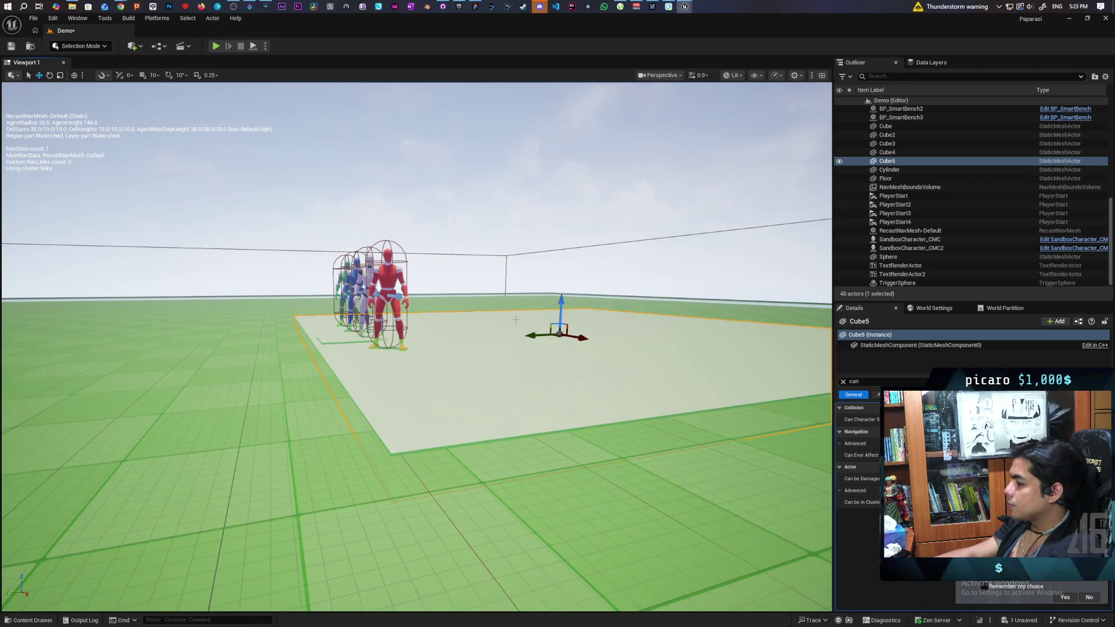
scroll(563, 301, "up", 3)
scroll(503, 283, "down", 5)
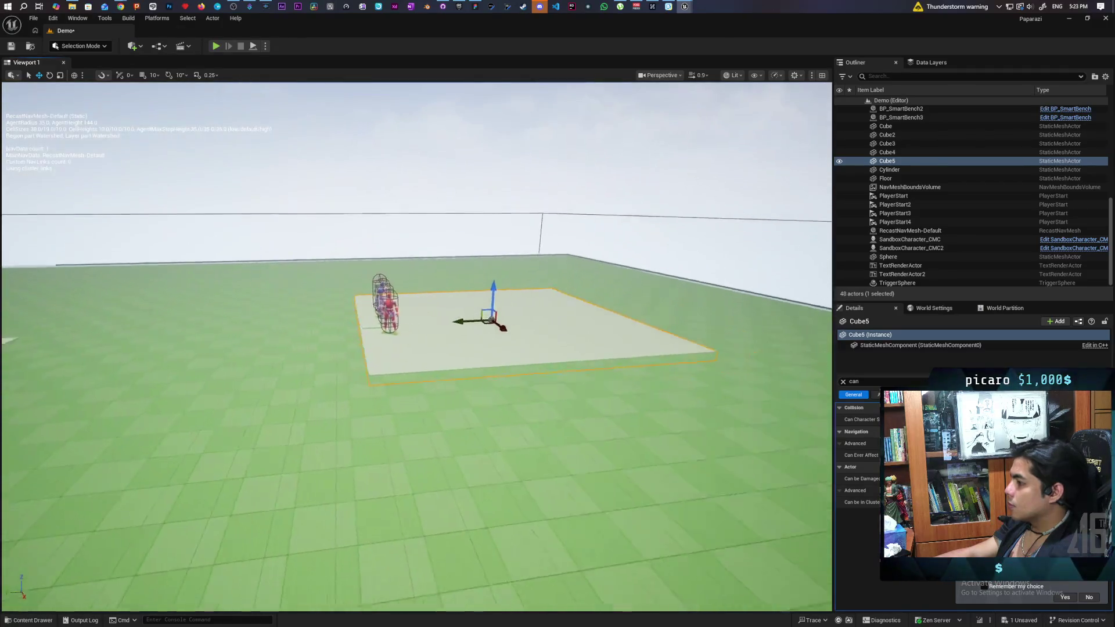
Reselect Cube5, clear the Details filter, frame it with F, and bring up Chrome's Google search.
left_click(483, 199)
left_click_drag(483, 199, 644, 174)
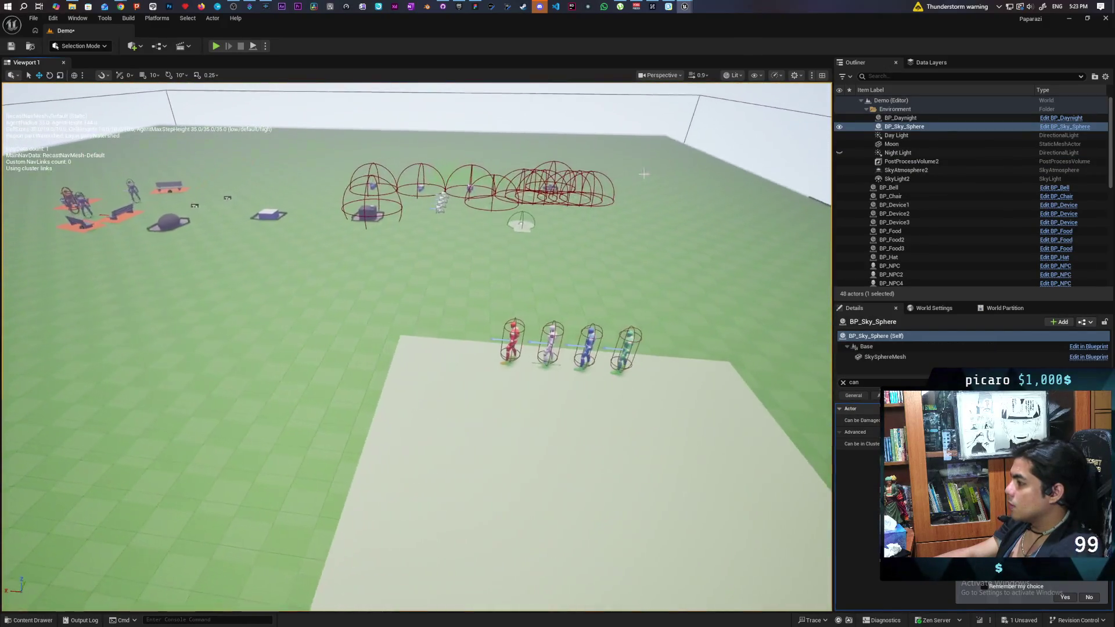
left_click(867, 358)
key("ctrl+z")
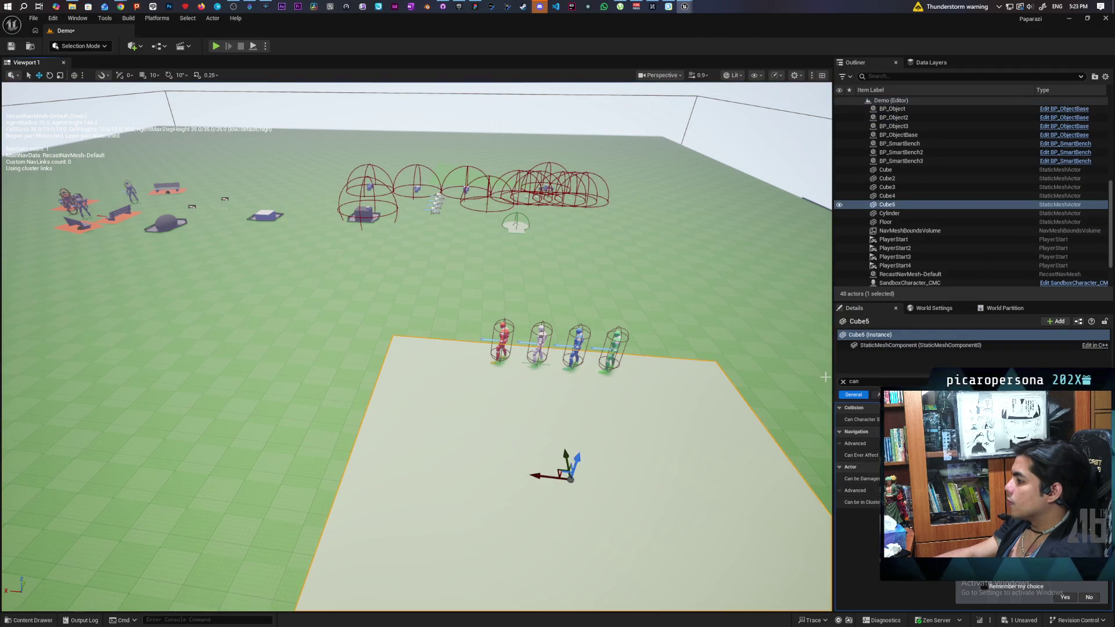
left_click(844, 382)
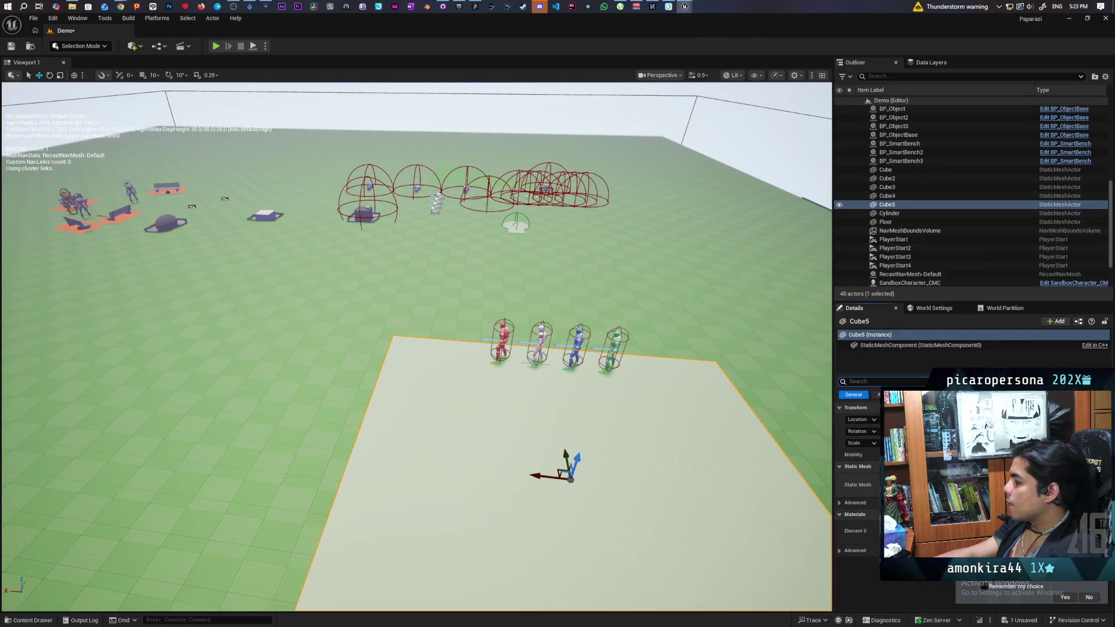
key("f")
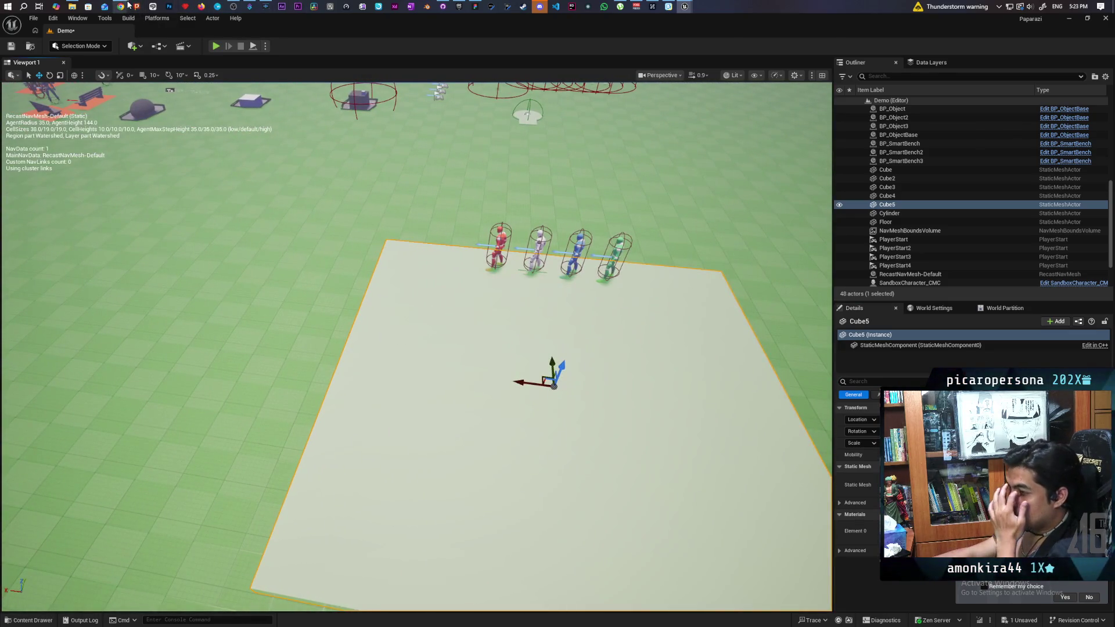
mouse_move(129, 5)
left_click(692, 45)
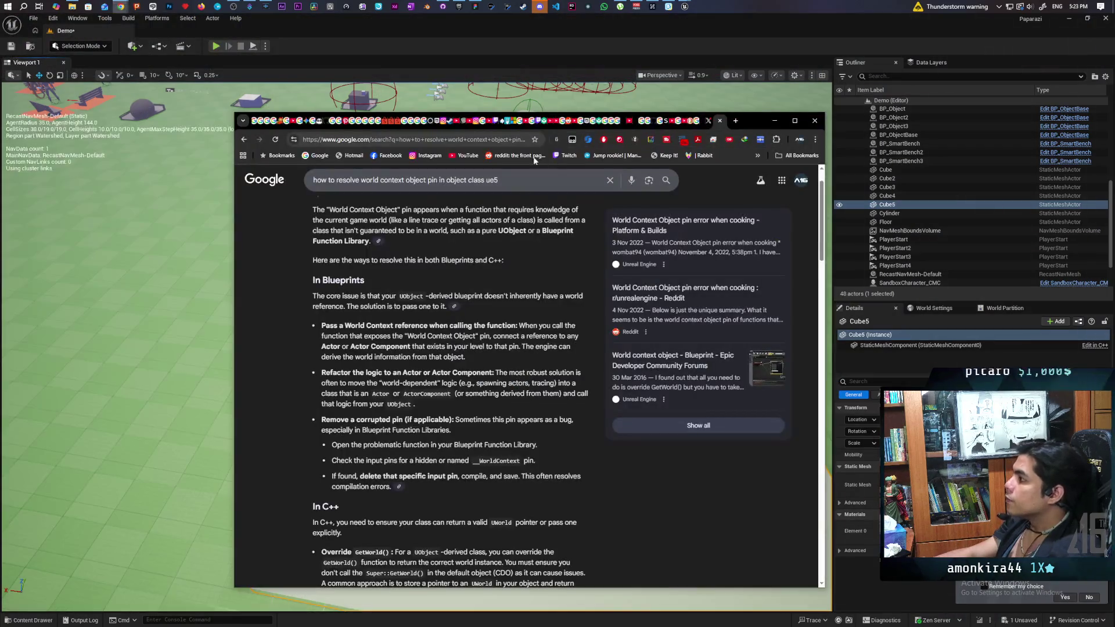
Search Google for 'new nav area class not working'.
key("ctrl+l")
type("new b")
type("nav m")
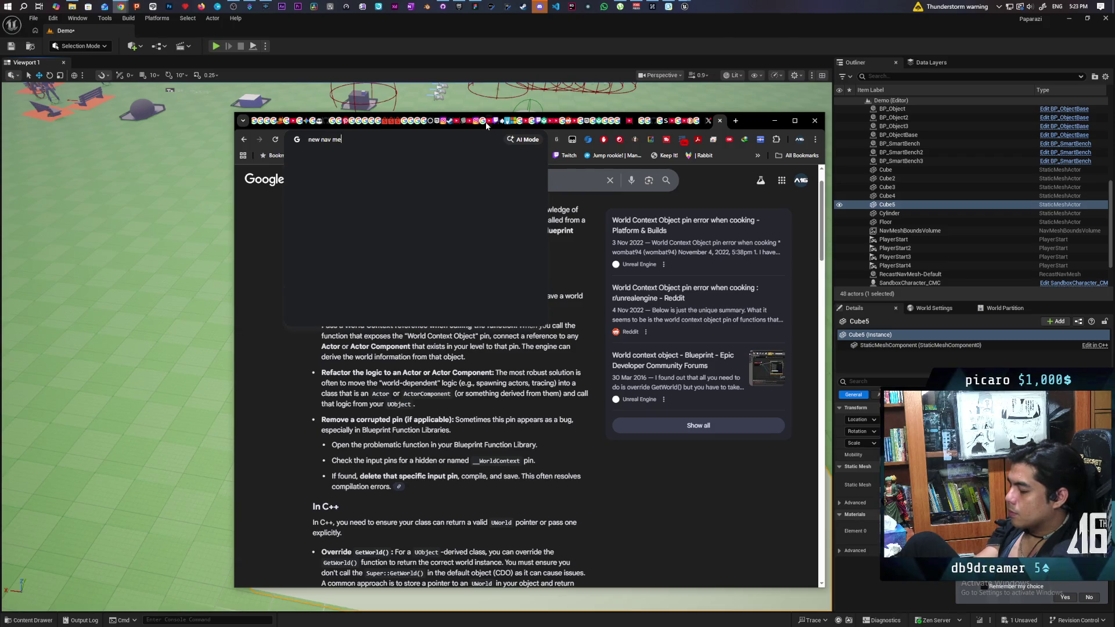
key("BackSpace")
type("area class not workin")
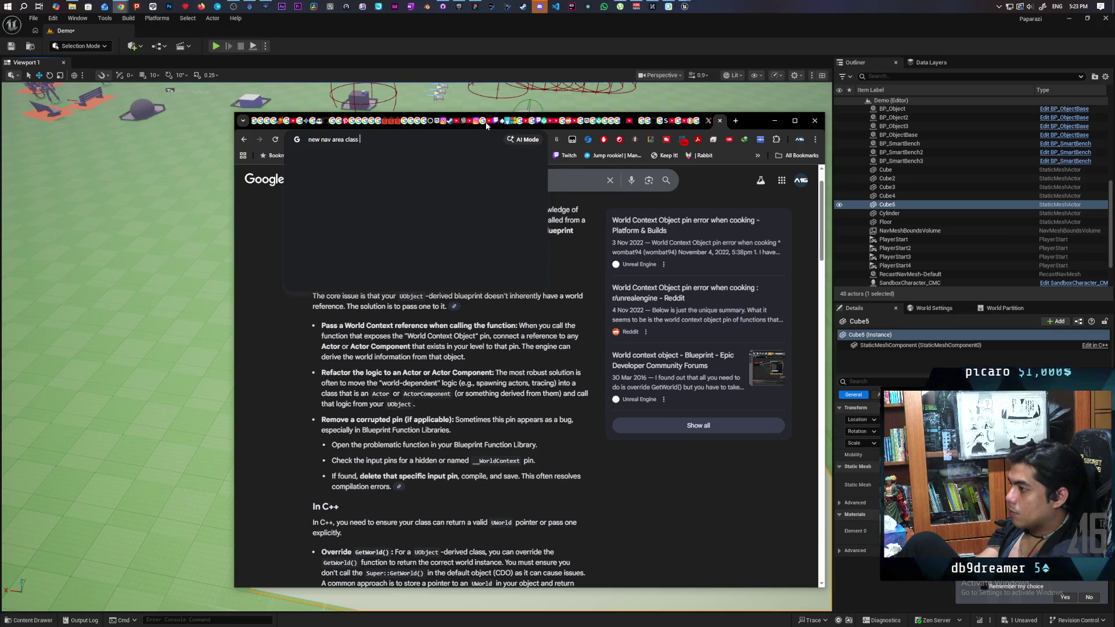
type("g")
key("Return")
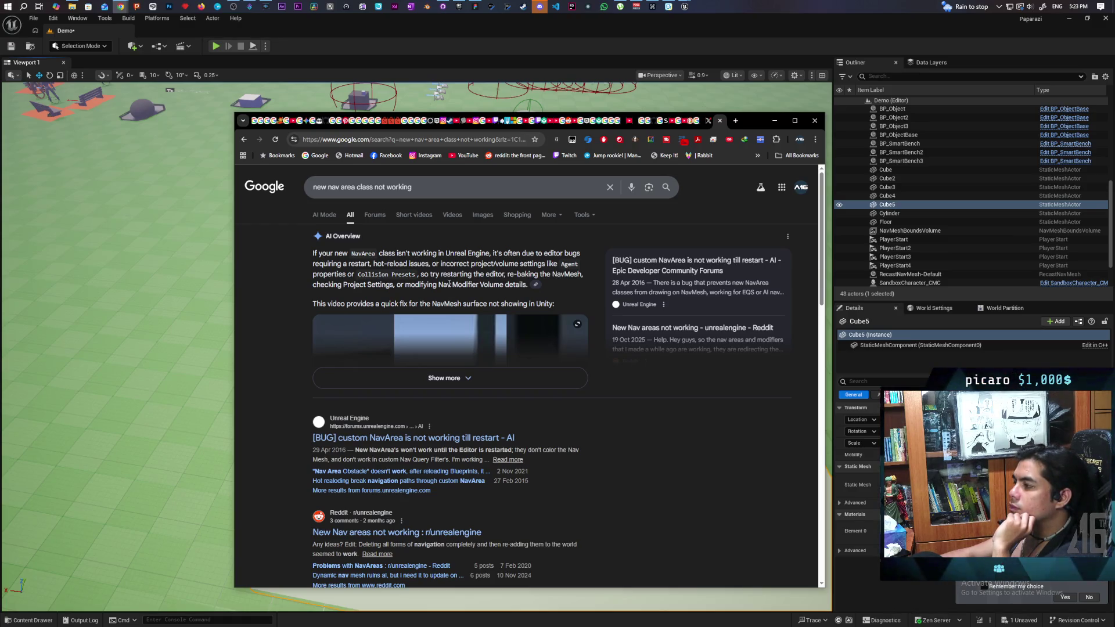
Add 'ue5' to the query and open the Nav Area Classes and Navigation Query Filters video.
left_click(433, 189)
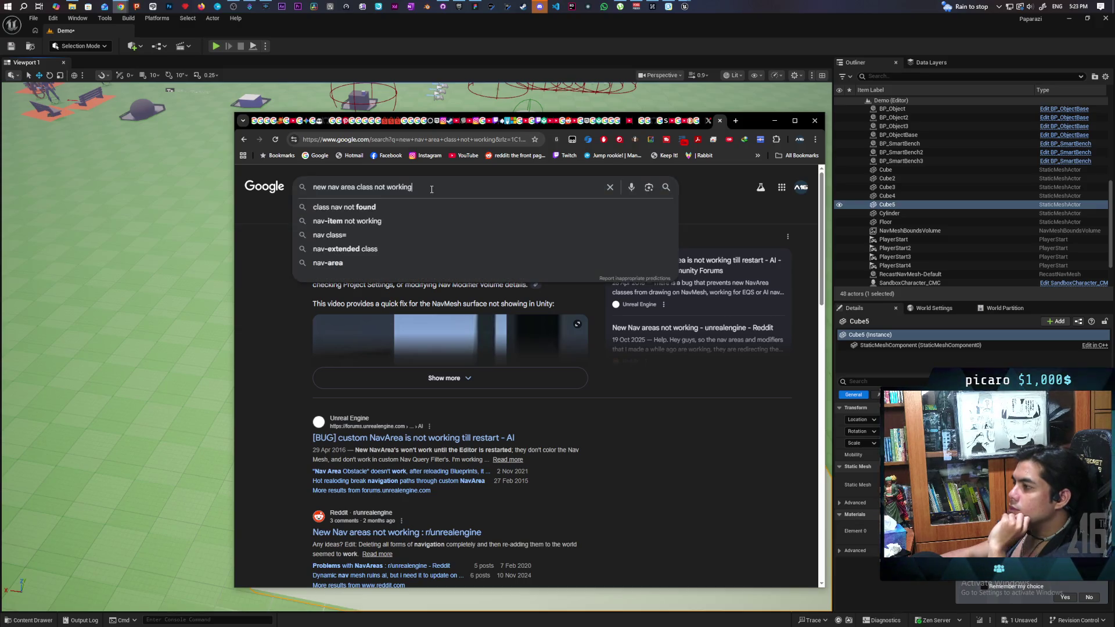
type("ue5")
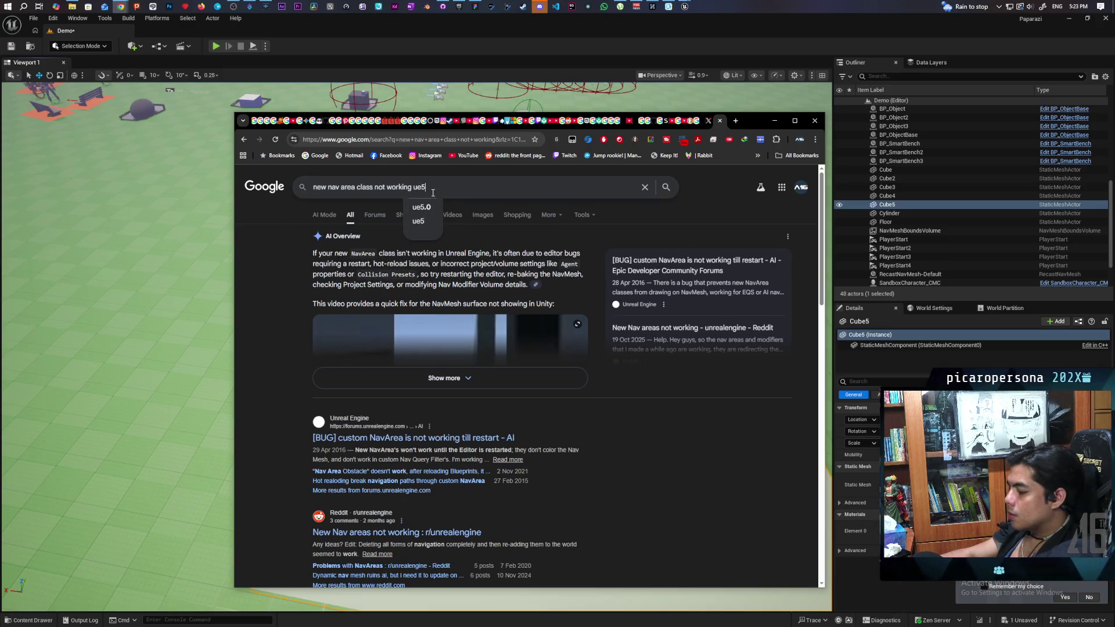
key("Return")
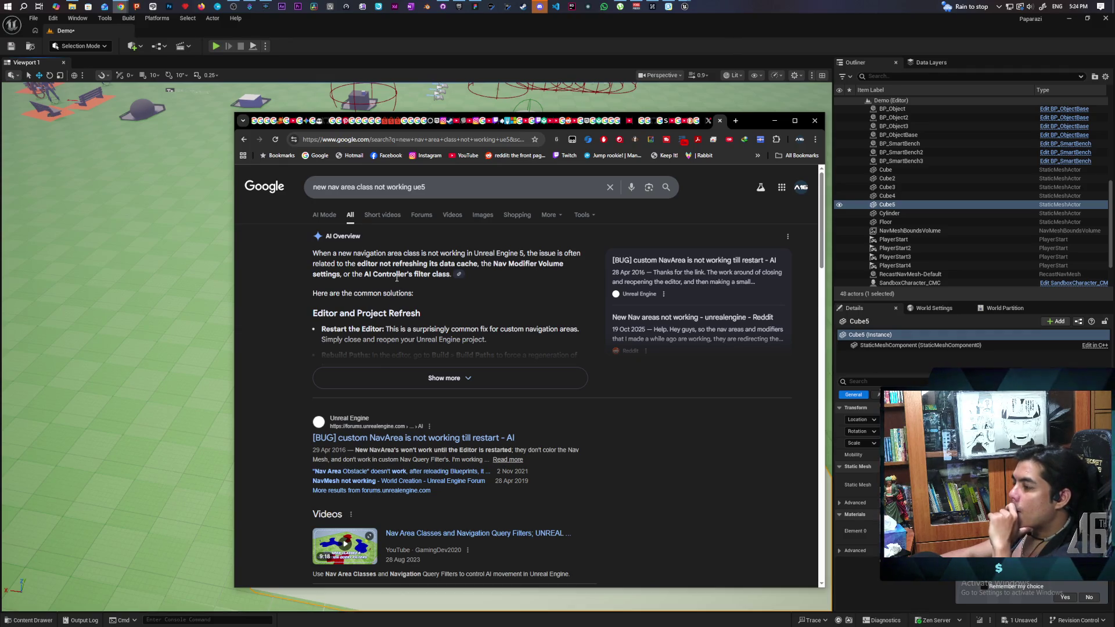
scroll(407, 276, "down", 2)
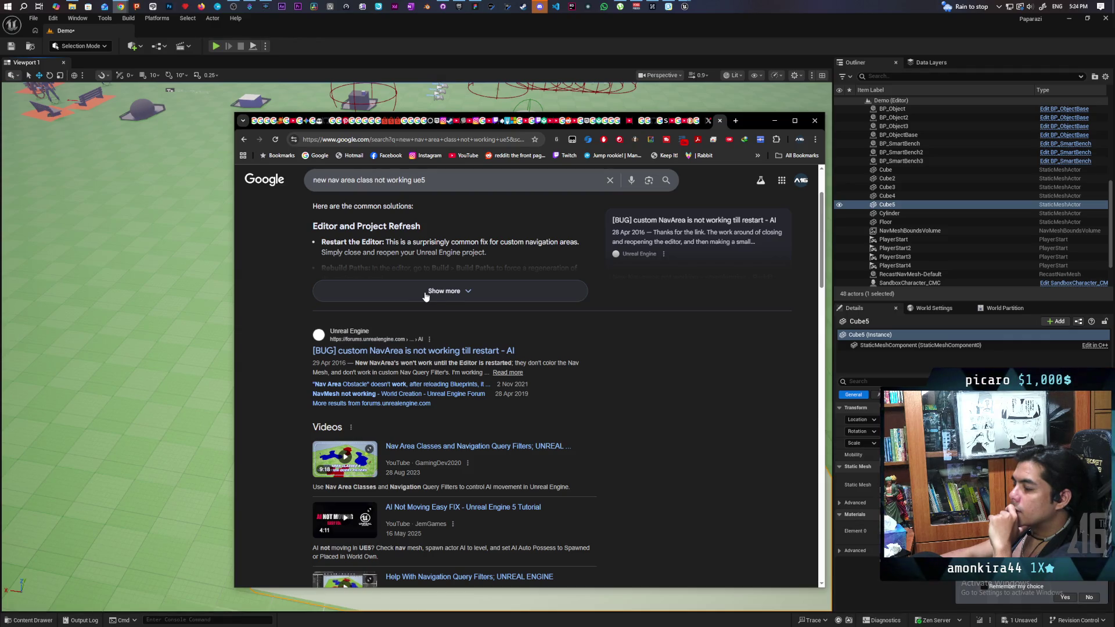
left_click(474, 446)
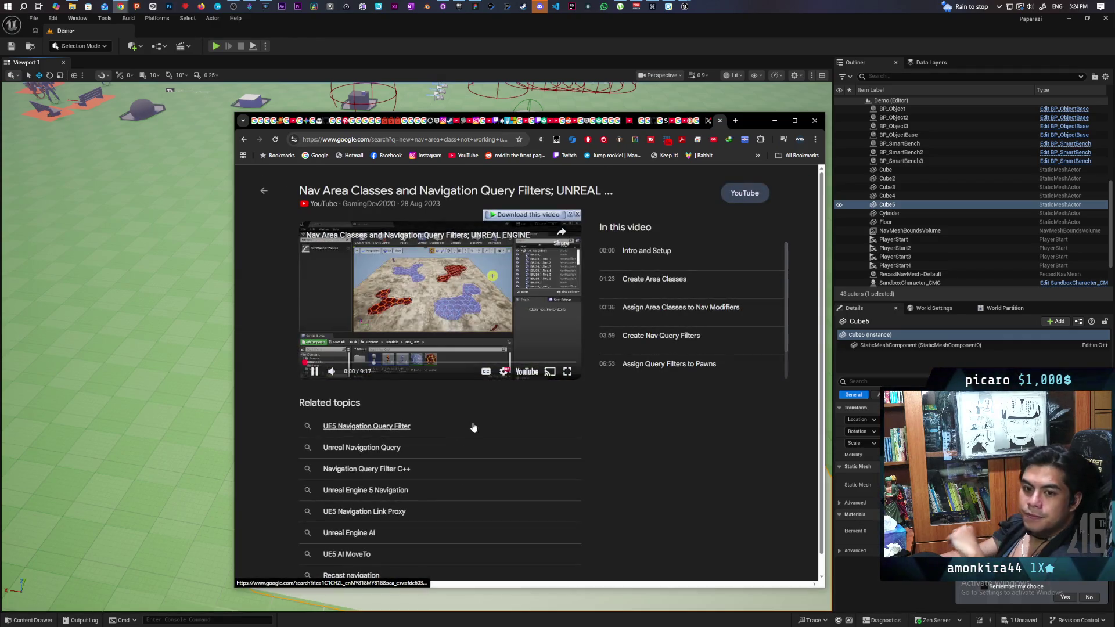
Pause the Nav Area Classes tutorial video and switch it to full screen.
mouse_move(342, 372)
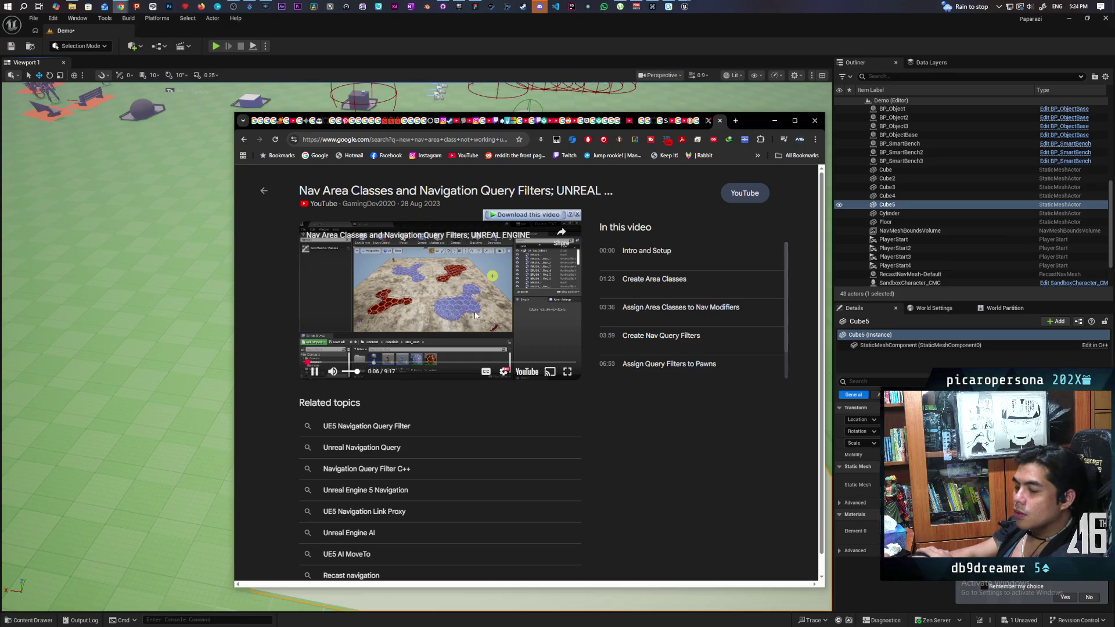
left_click(465, 282)
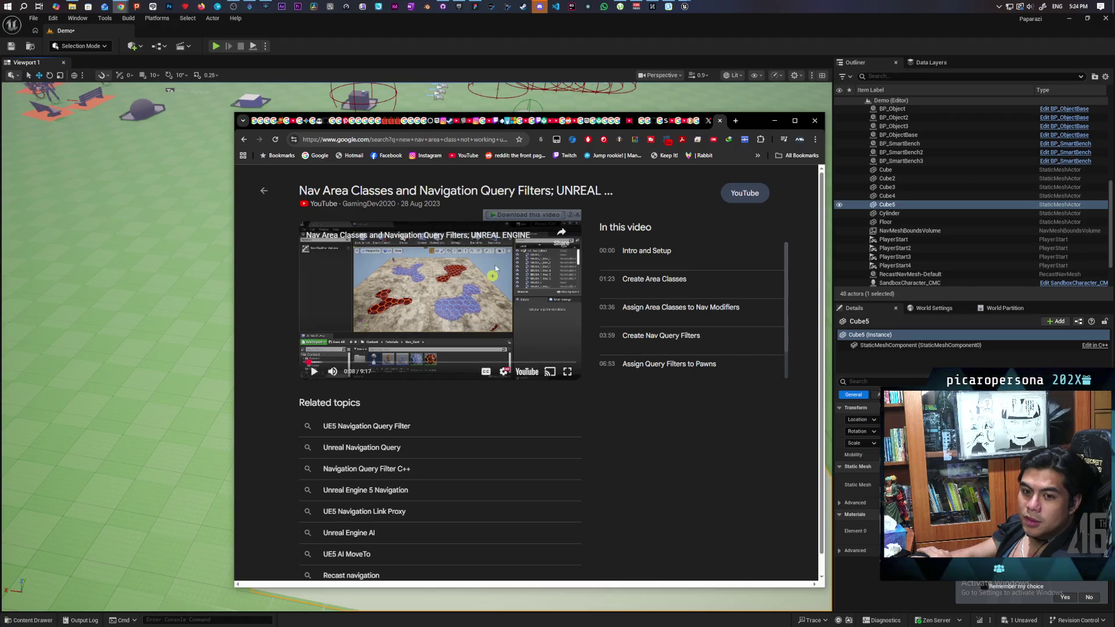
left_click(573, 373)
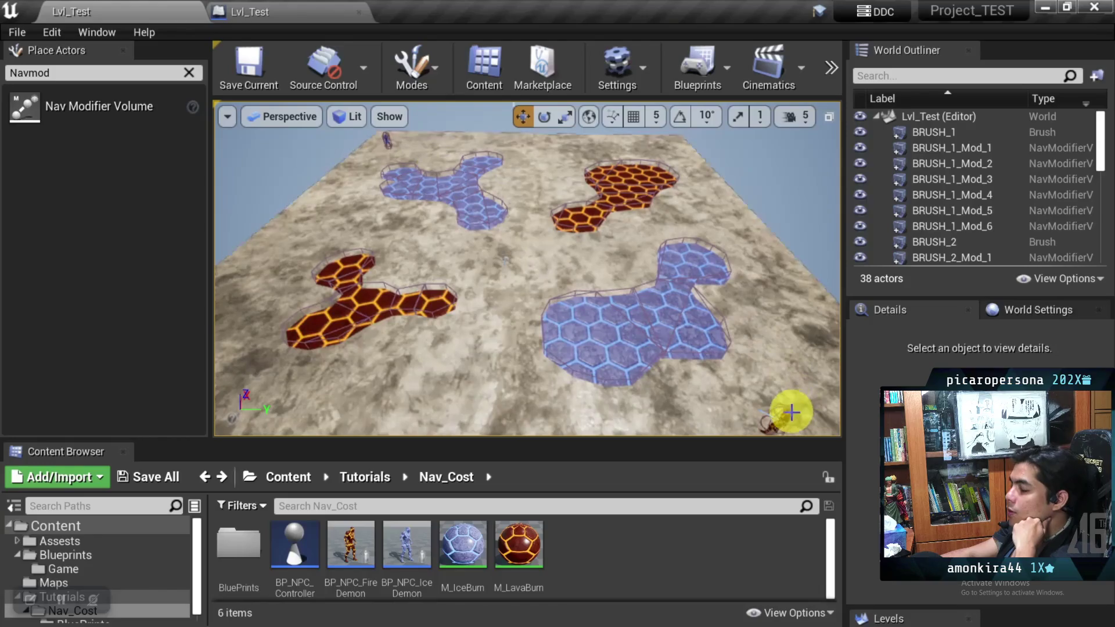
Jump the tutorial forward in ten-second skips to where BP_NavArea_Blue is created.
key("l")
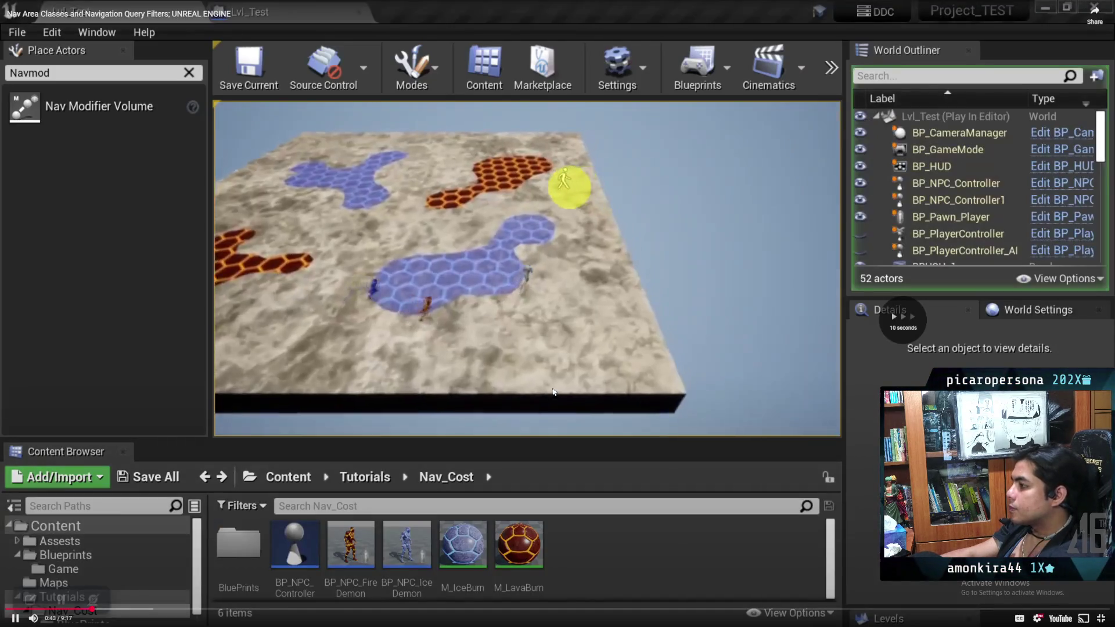
key("l")
key("l")
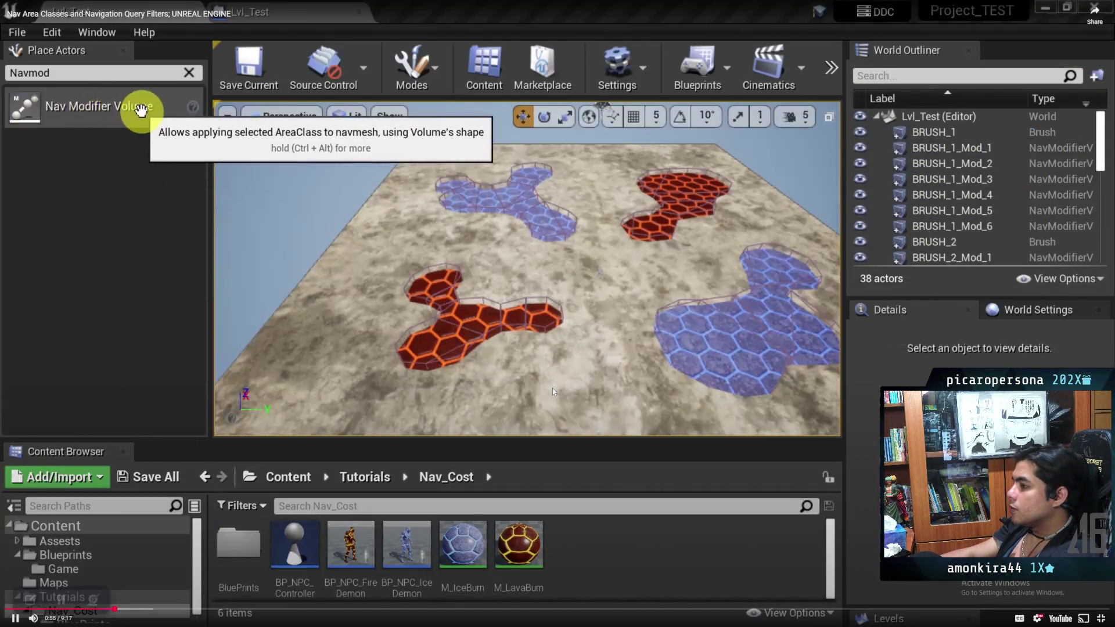
key("l")
key("l")
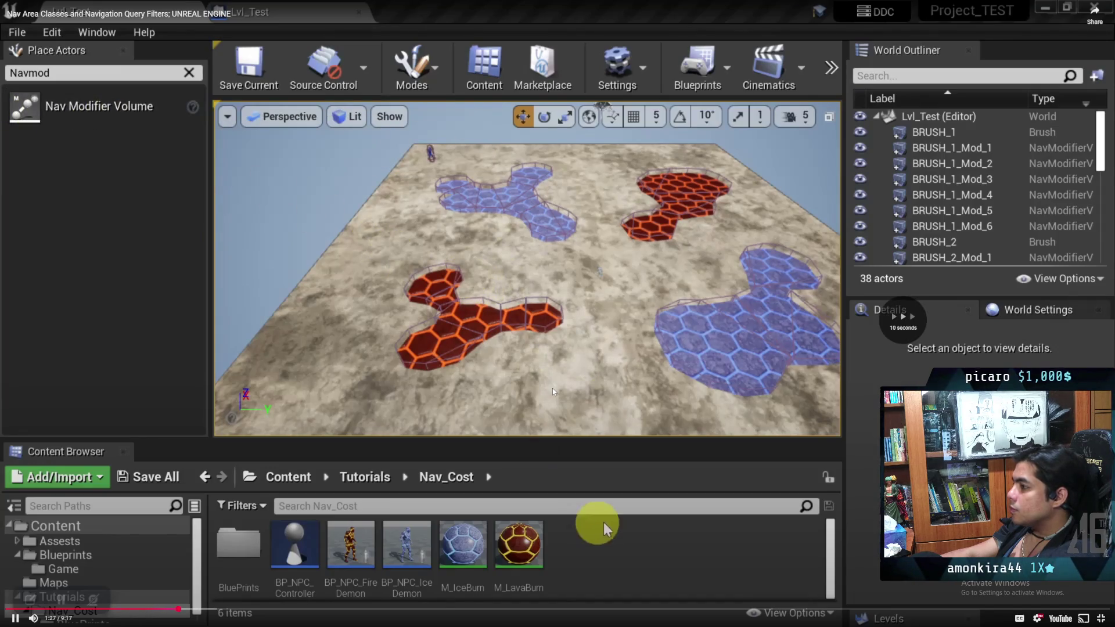
key("l")
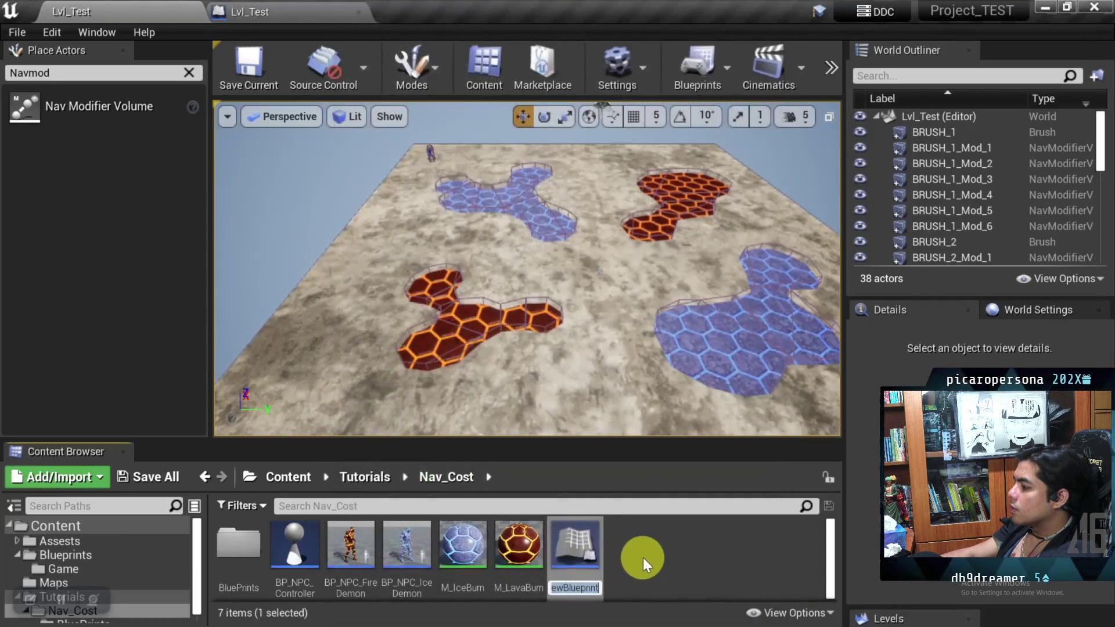
type("BP_NavArea_")
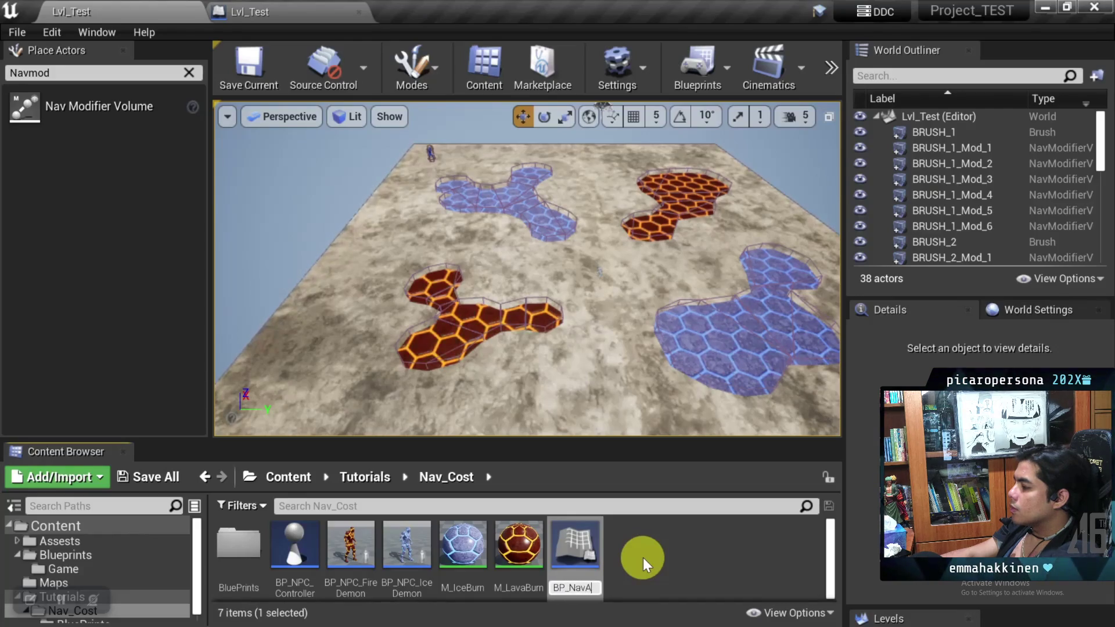
type("Blue")
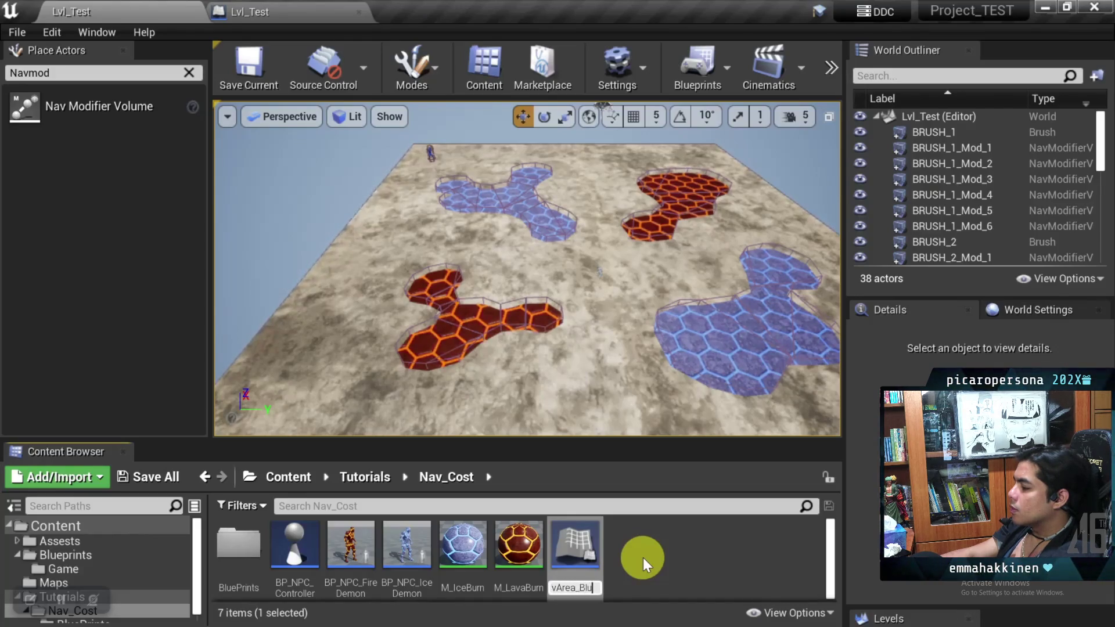
key("Return")
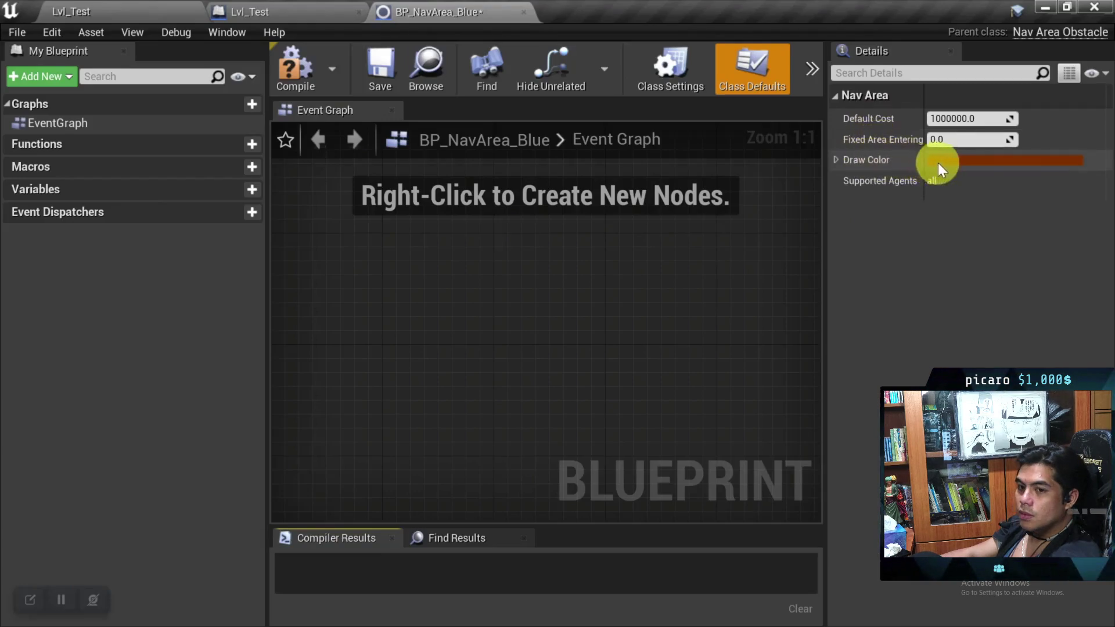
Follow the blue area's colour-picker step, then skip ahead to the level showing both nav area classes.
left_click(944, 160)
left_click_drag(639, 253, 622, 242)
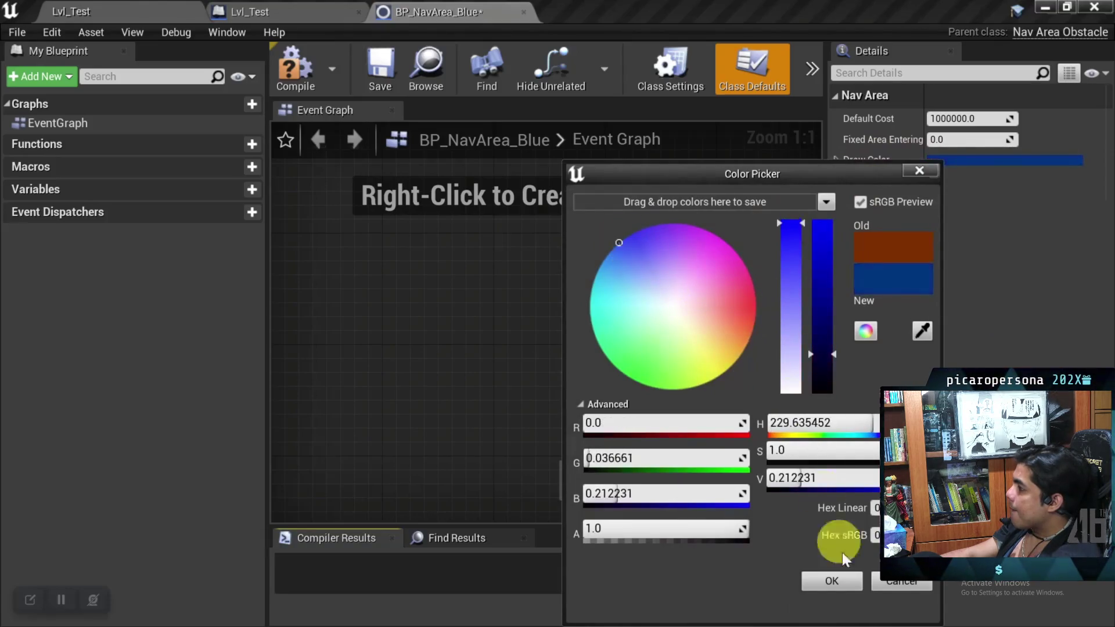
left_click(837, 580)
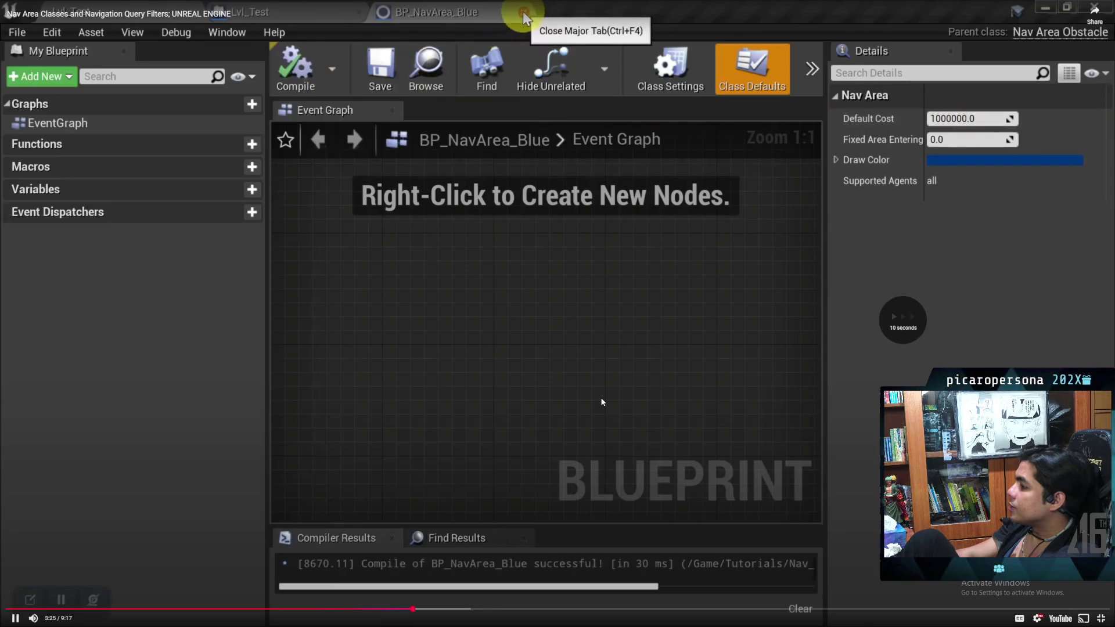
key("l")
key("l")
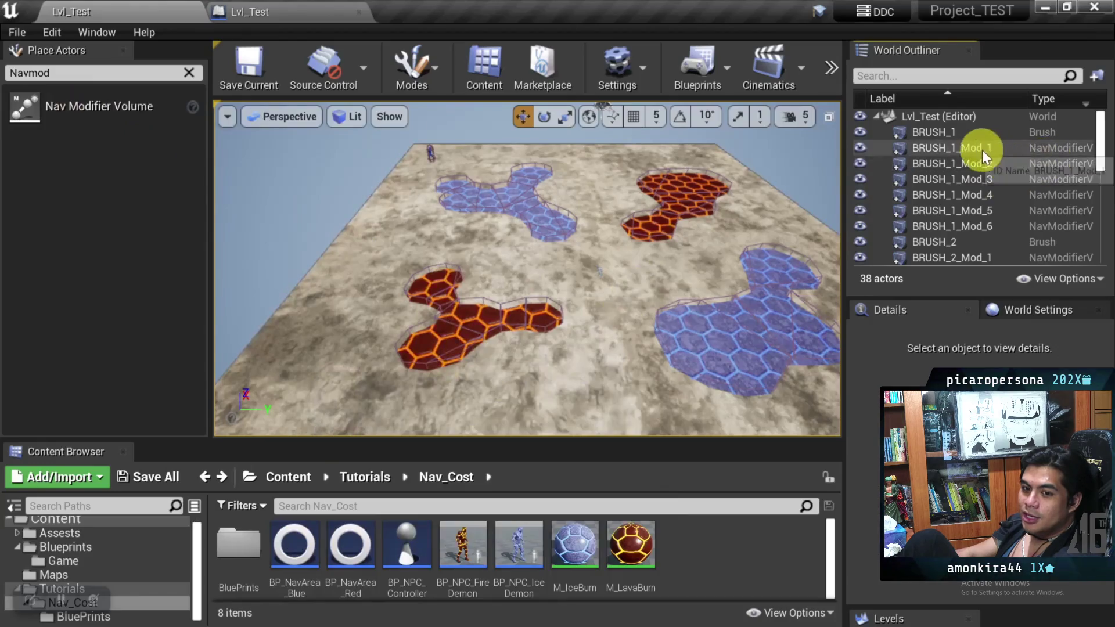
Skip ahead to the nav query part, then exit full screen back to Google's video preview.
left_click(982, 228, "shift")
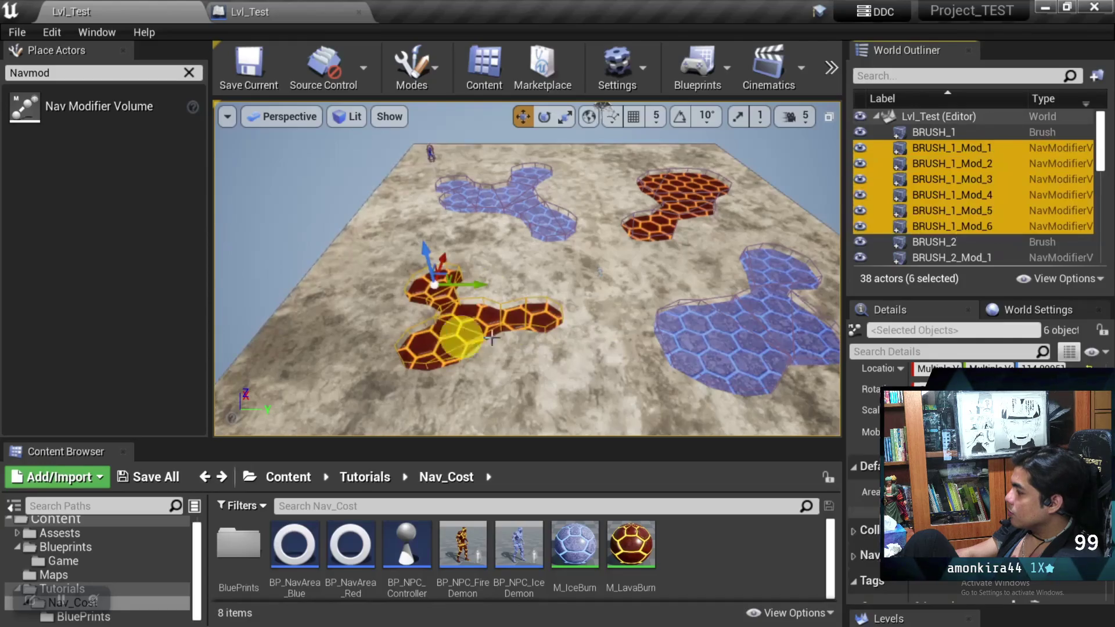
left_click(866, 497)
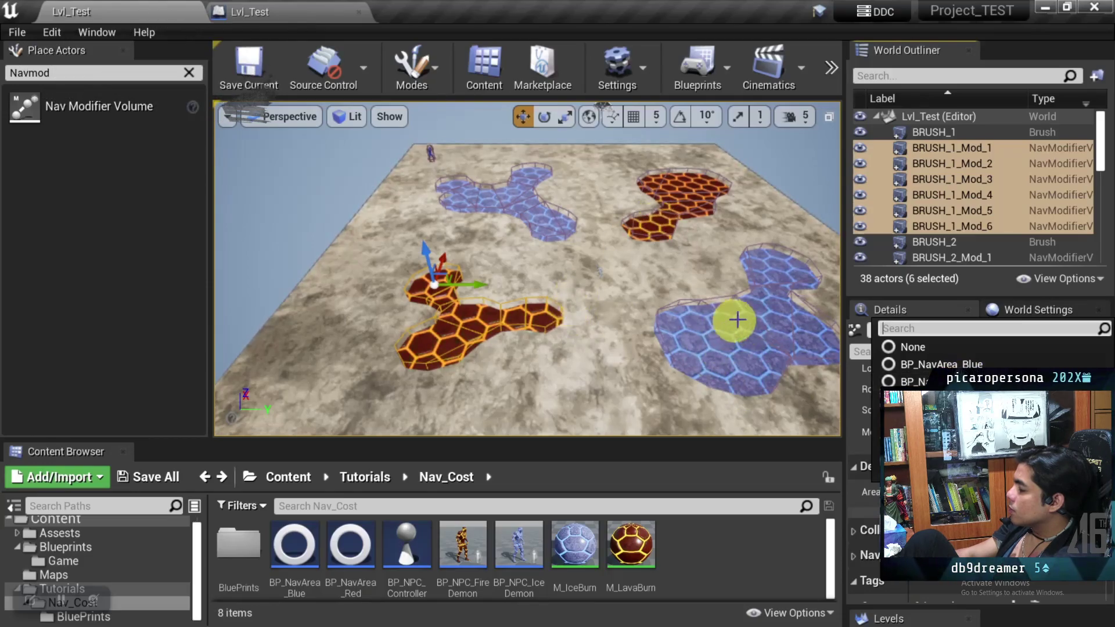
left_click(729, 545)
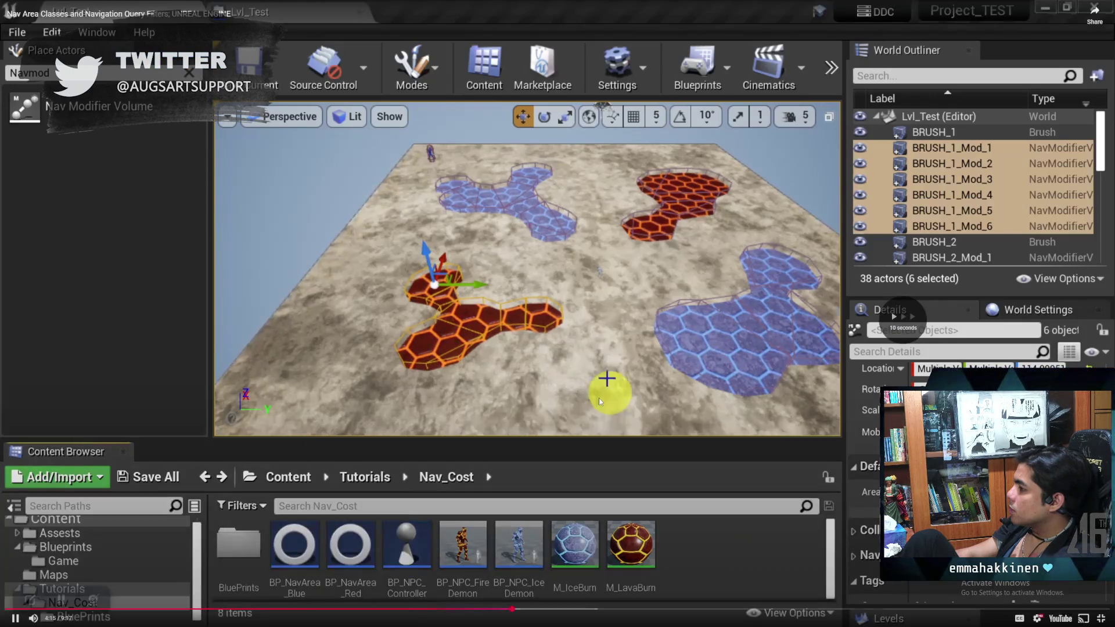
key("l")
key("l")
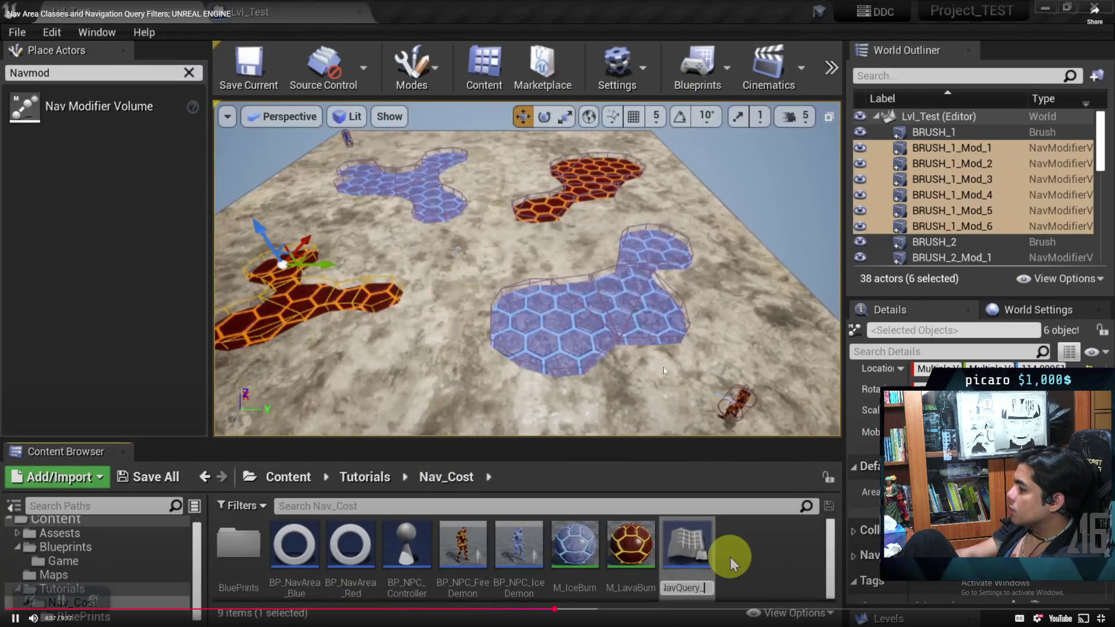
key("Escape")
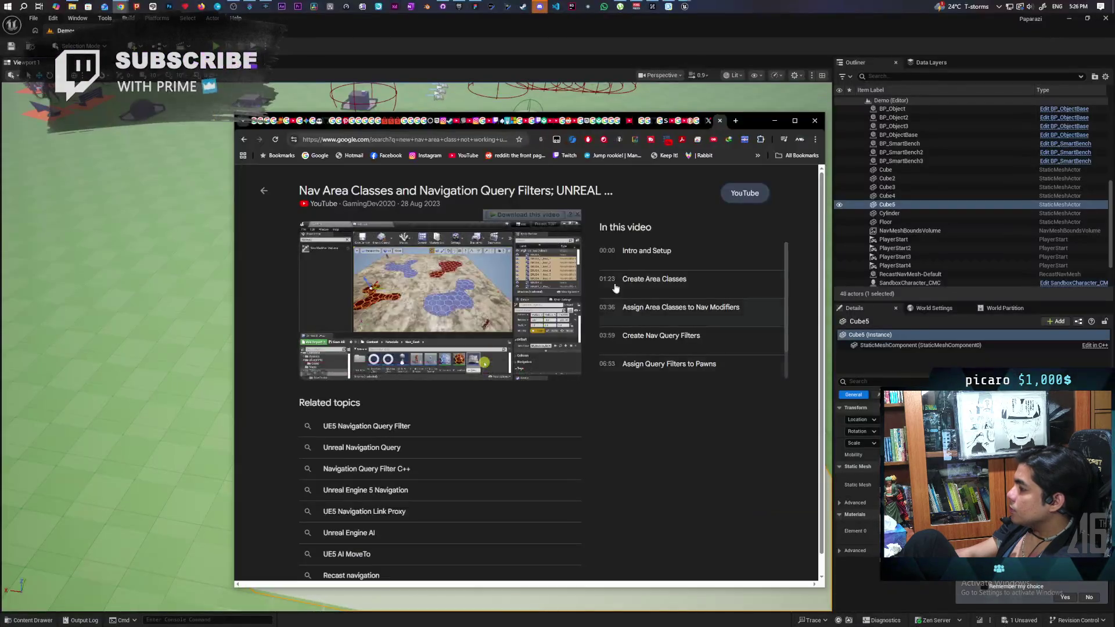
Minimise Chrome, save the Unreal project, close the editor, and relaunch Paparazi from the Launcher.
left_click(775, 120)
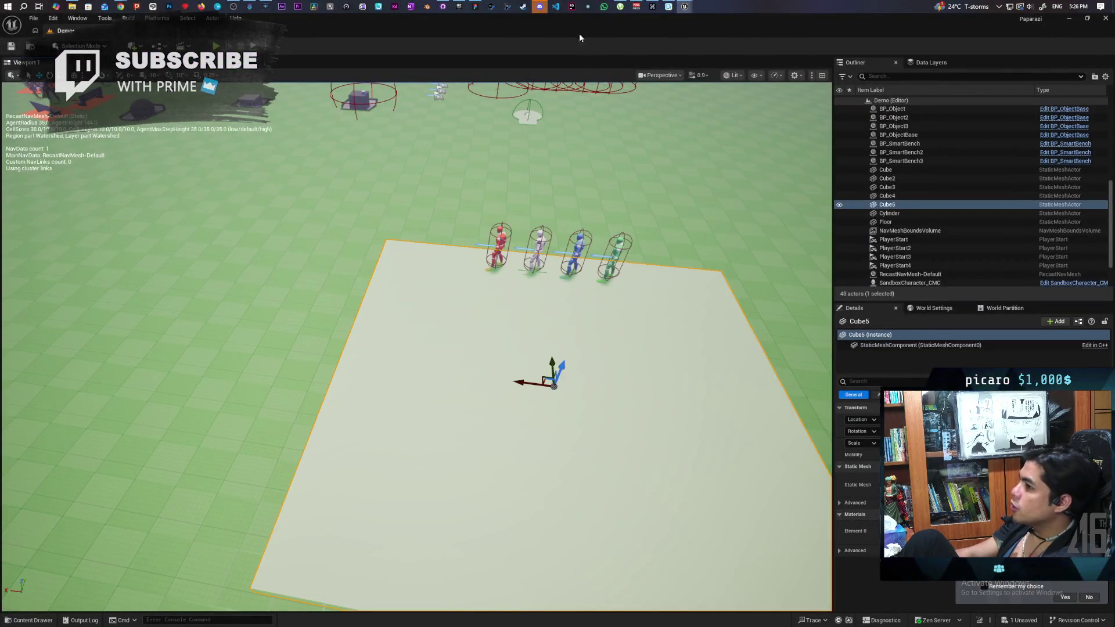
key("ctrl+s")
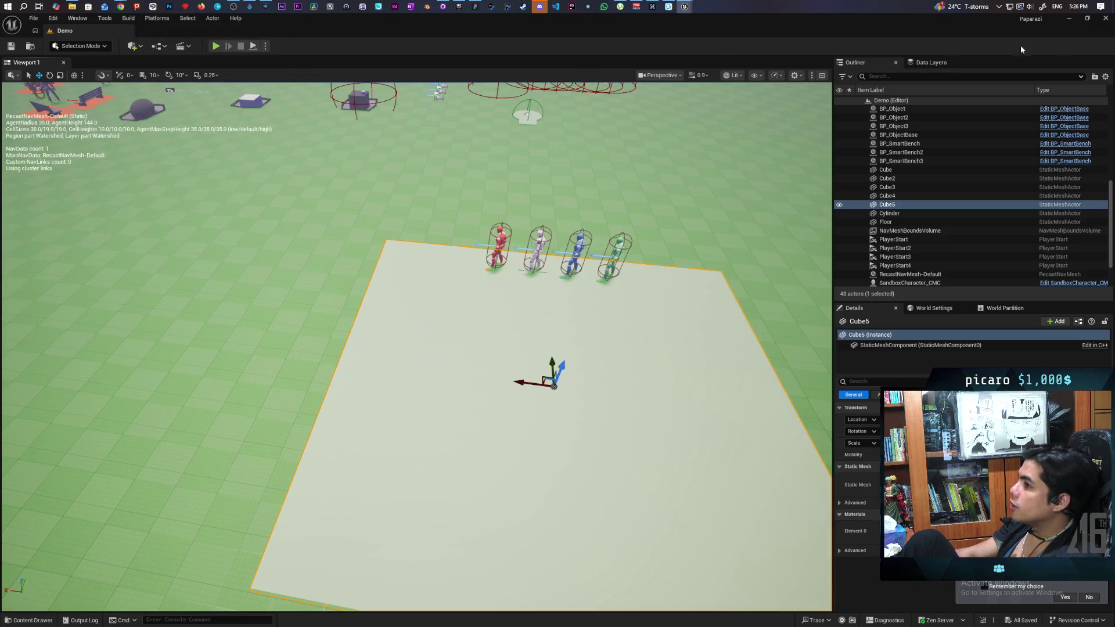
left_click(1105, 18)
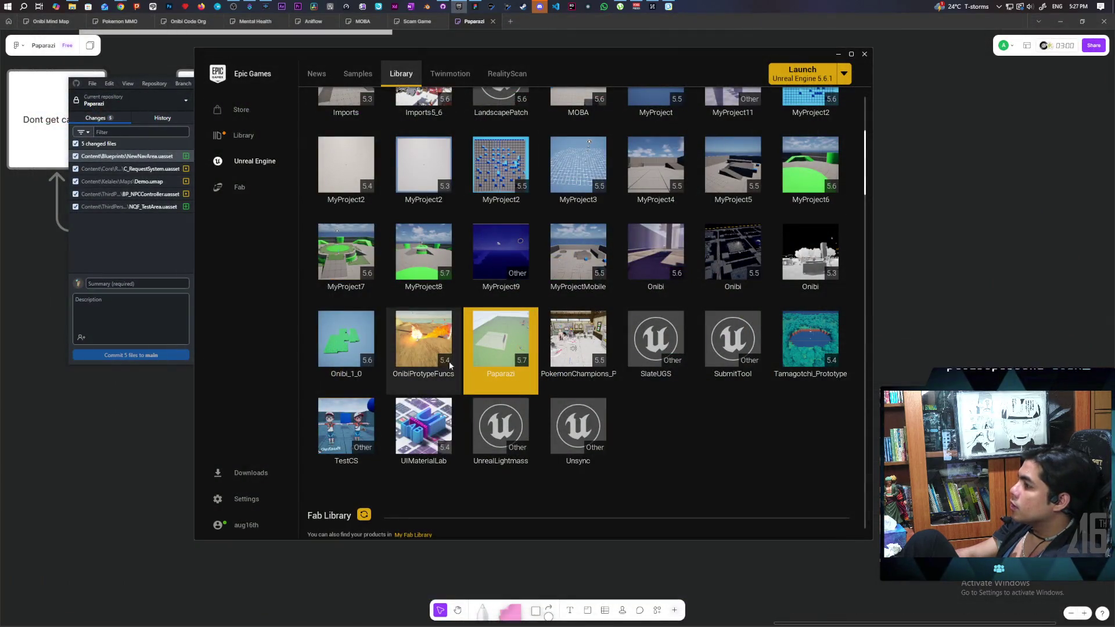
double_click(496, 359)
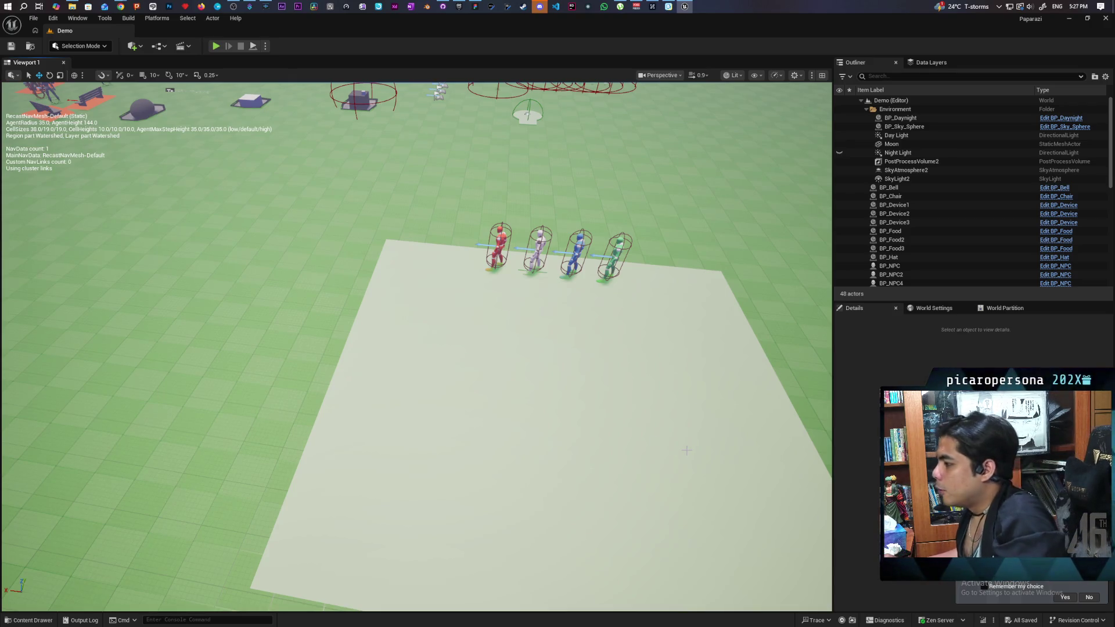
Drag a Nav Modifier Volume from Quick Add onto the pale slab before the four characters.
mouse_move(529, 329)
left_mouse_down()
mouse_move(599, 326)
mouse_move(523, 321)
left_mouse_up()
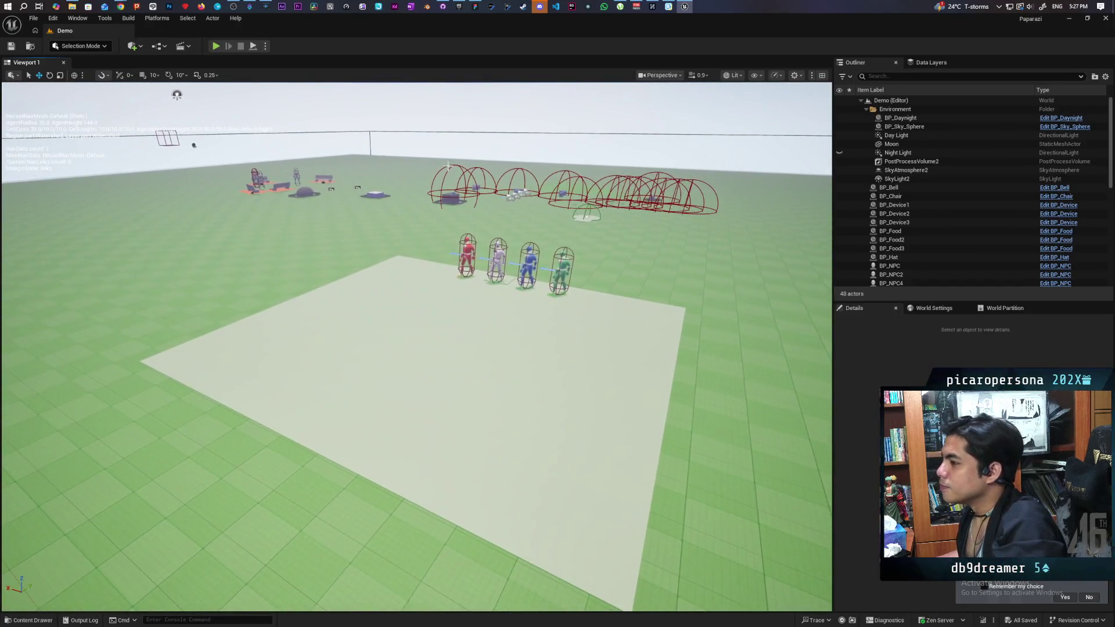
left_click(141, 45)
type("av mod")
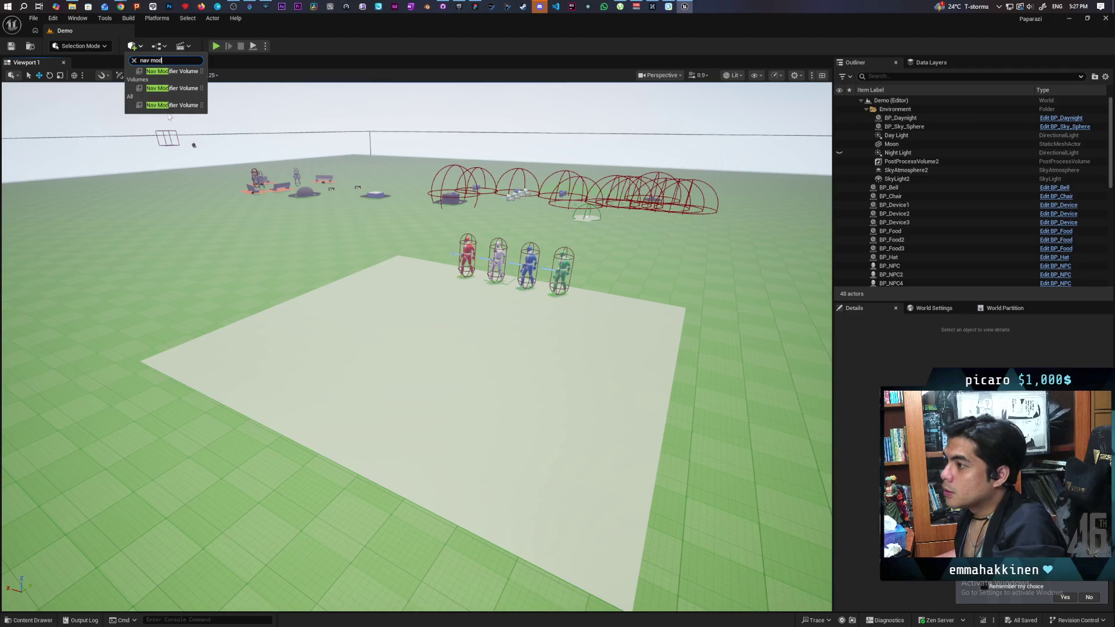
mouse_move(172, 88)
left_mouse_down()
mouse_move(391, 264)
mouse_move(440, 345)
left_mouse_up()
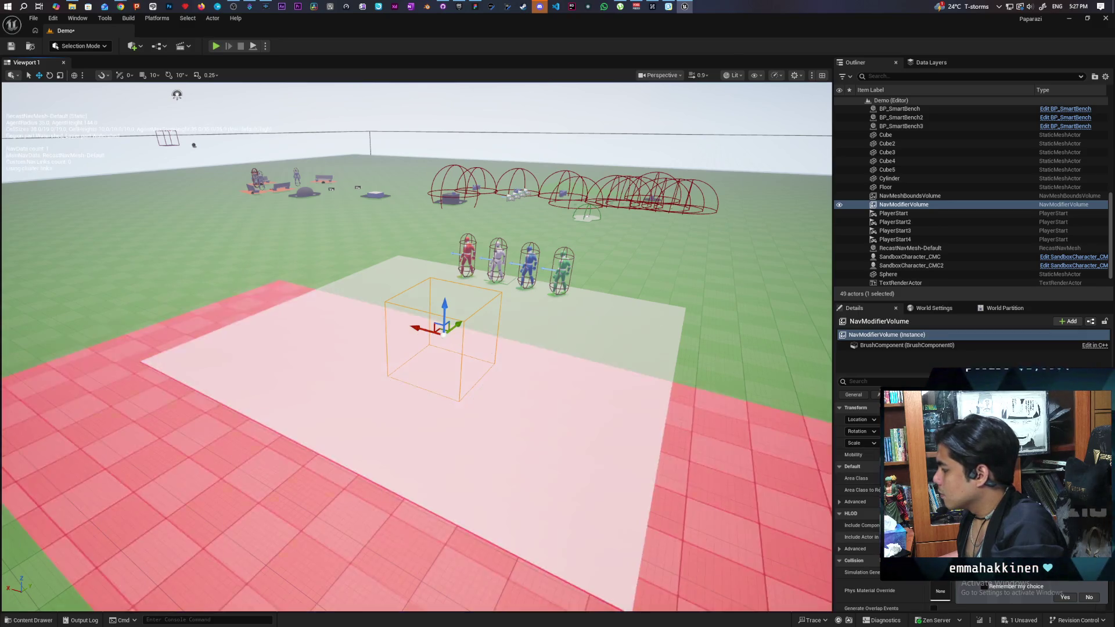
key("w")
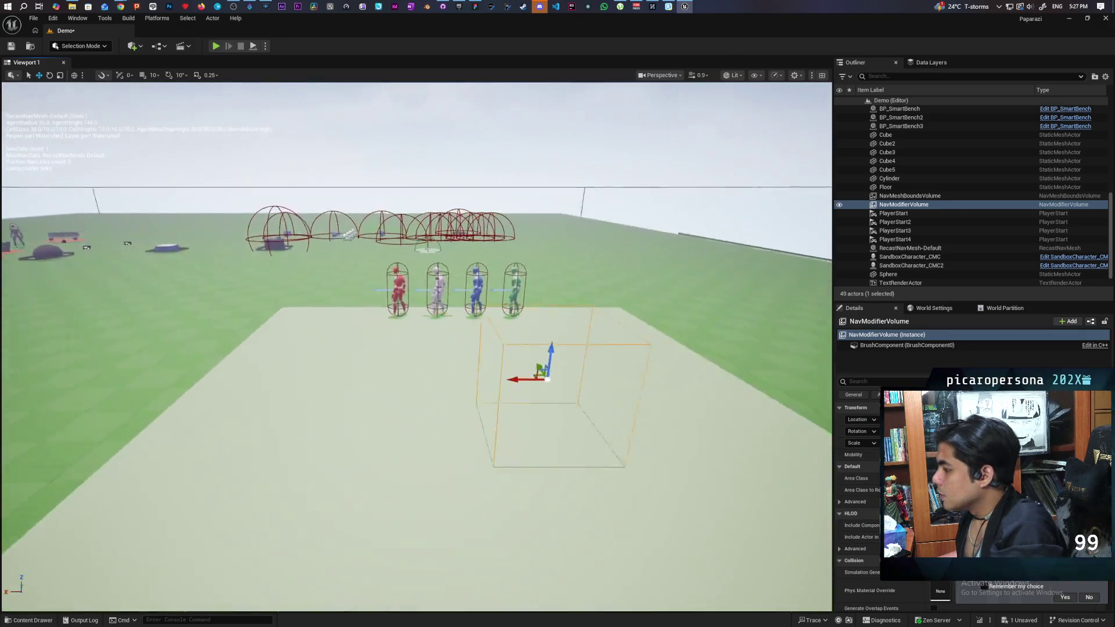
key("s")
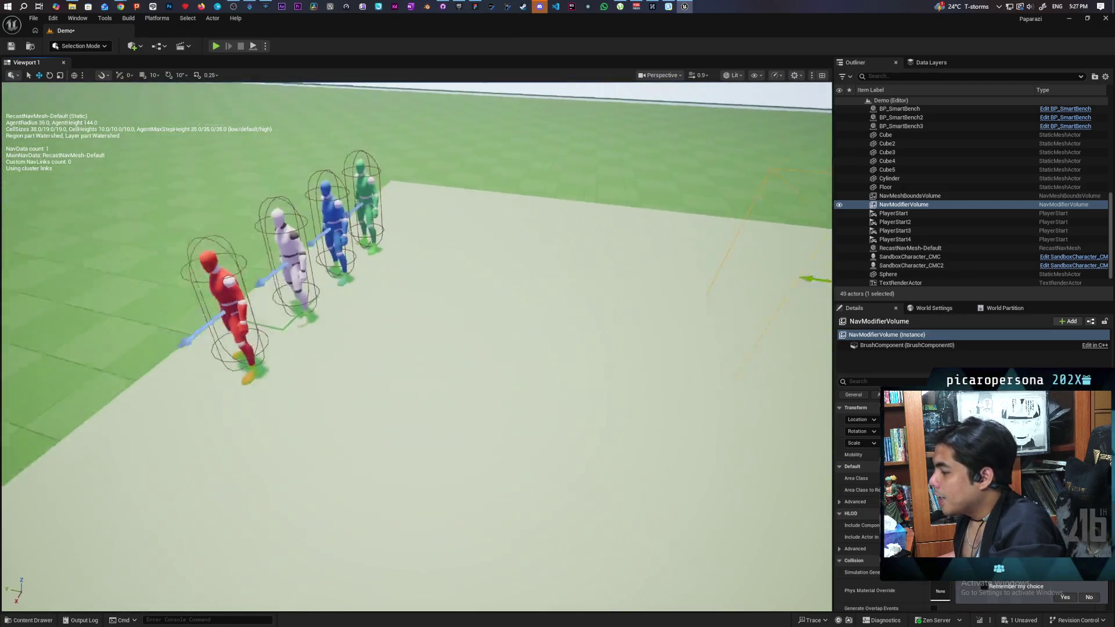
key("w")
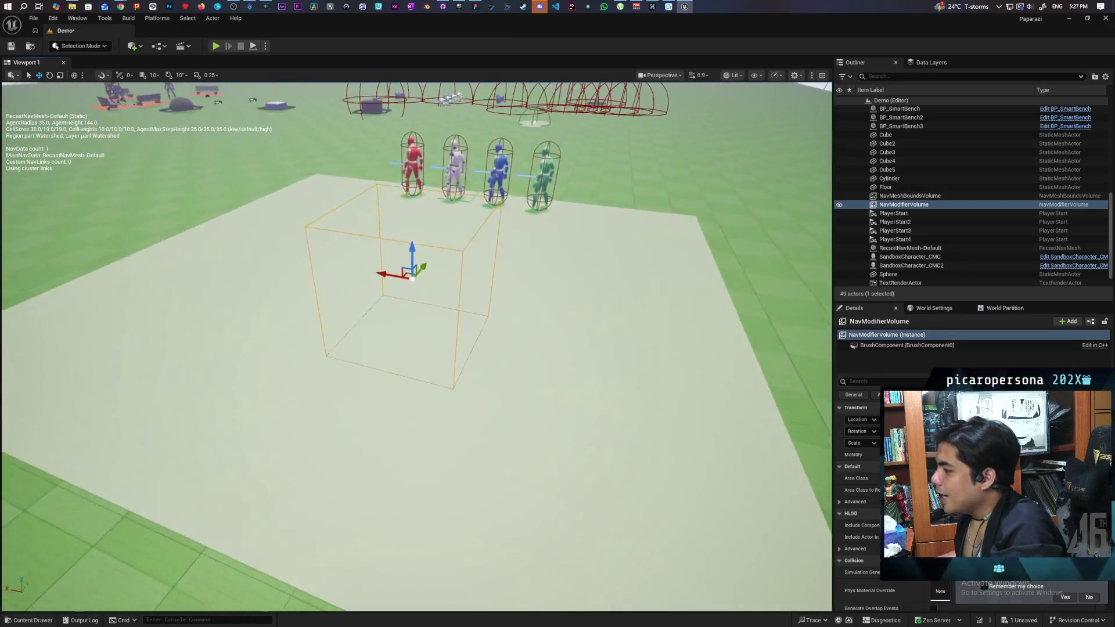
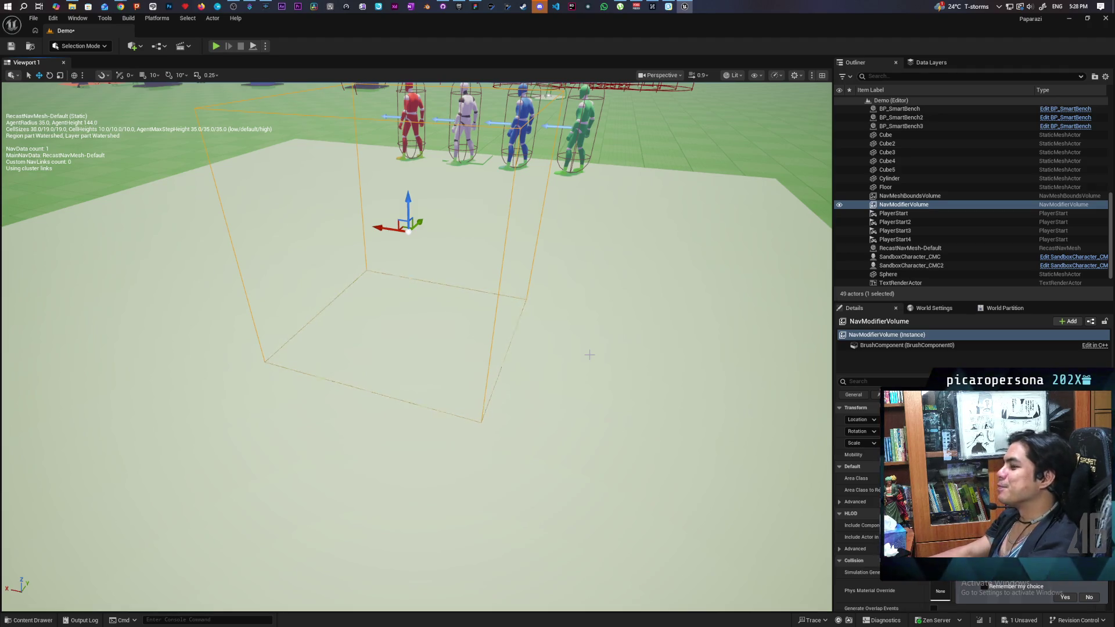
Focus and orbit onto the NavModifierVolume, then show the Blueprints folder holding NewNavArea.
scroll(589, 354, "up", 10)
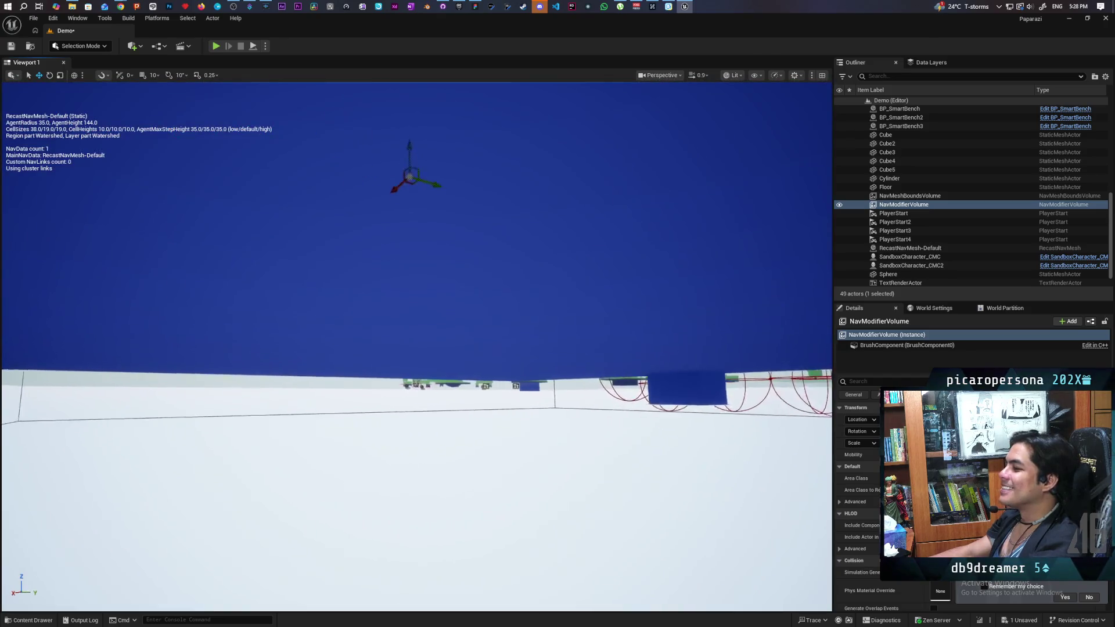
key("f")
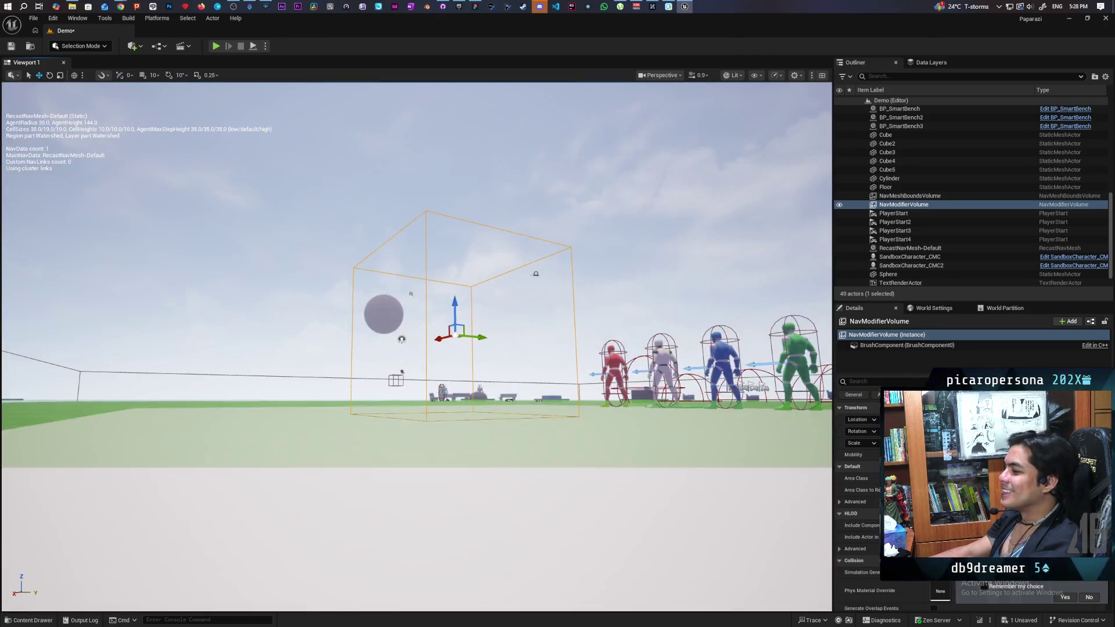
mouse_move(455, 337)
left_mouse_down()
mouse_move(470, 418)
mouse_move(687, 443)
left_mouse_up()
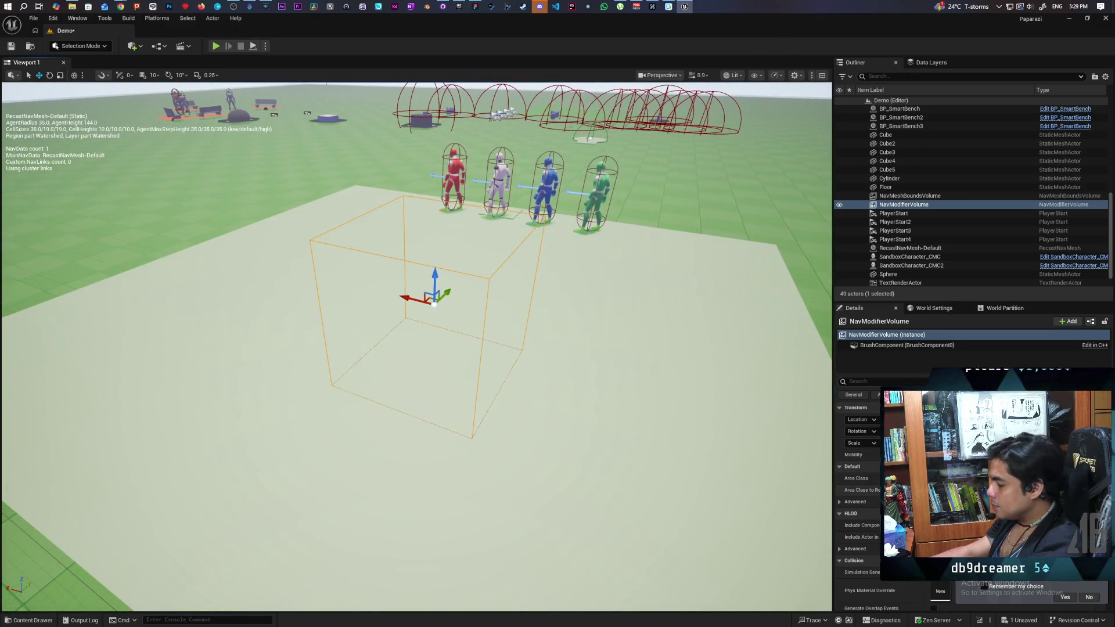
key("ctrl+space")
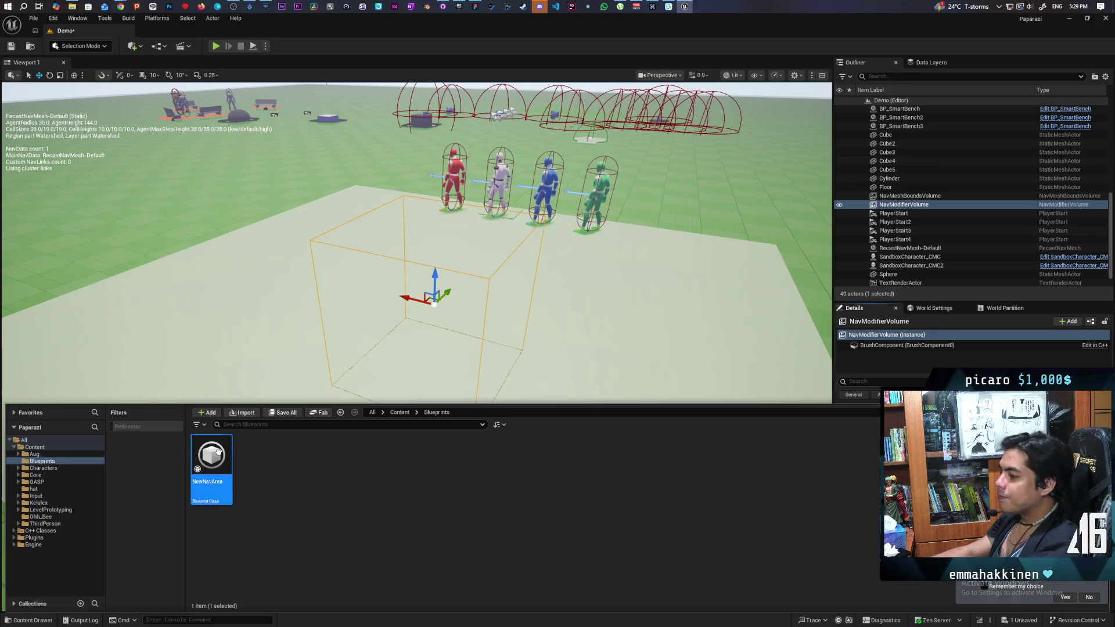
Reparent the NewNavArea Blueprint from NavArea to NavArea_Default in Class Settings.
double_click(218, 451)
mouse_move(644, 109)
left_mouse_down()
mouse_move(903, 281)
mouse_move(879, 261)
left_mouse_up()
left_click(611, 288)
mouse_move(808, 266)
left_mouse_down()
mouse_move(747, 272)
mouse_move(606, 341)
mouse_move(581, 294)
mouse_move(581, 316)
left_mouse_up()
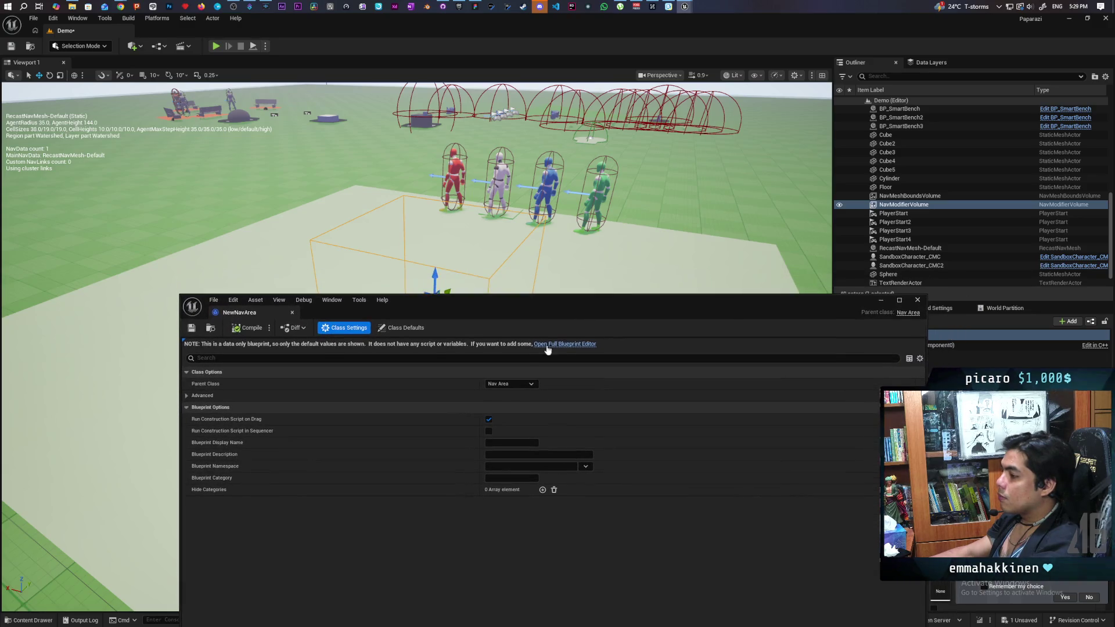
left_click(512, 383)
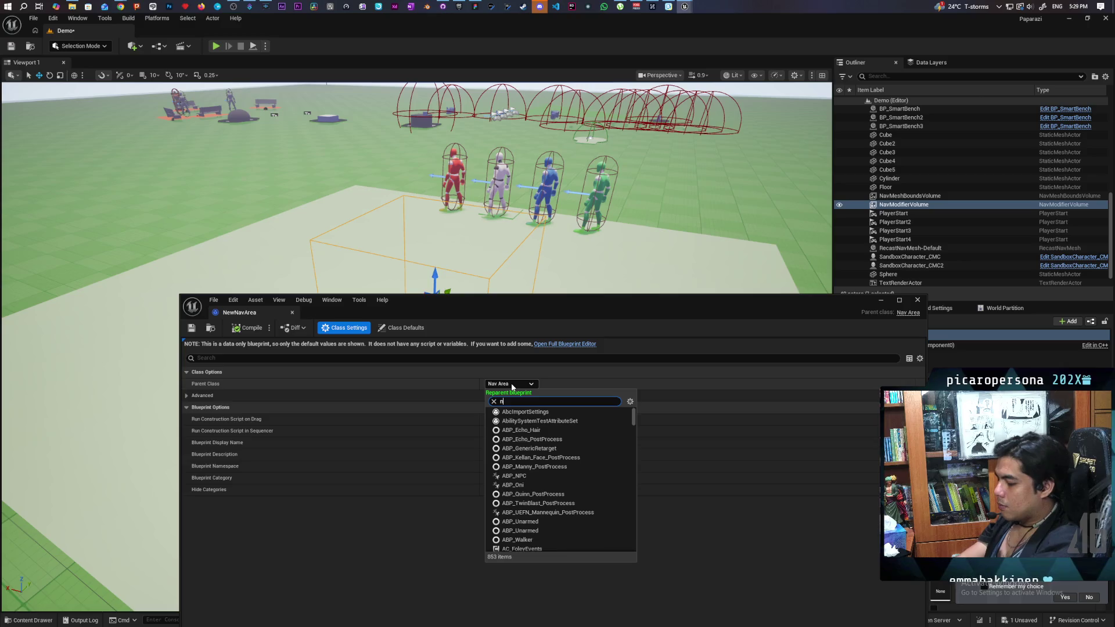
type("nav area")
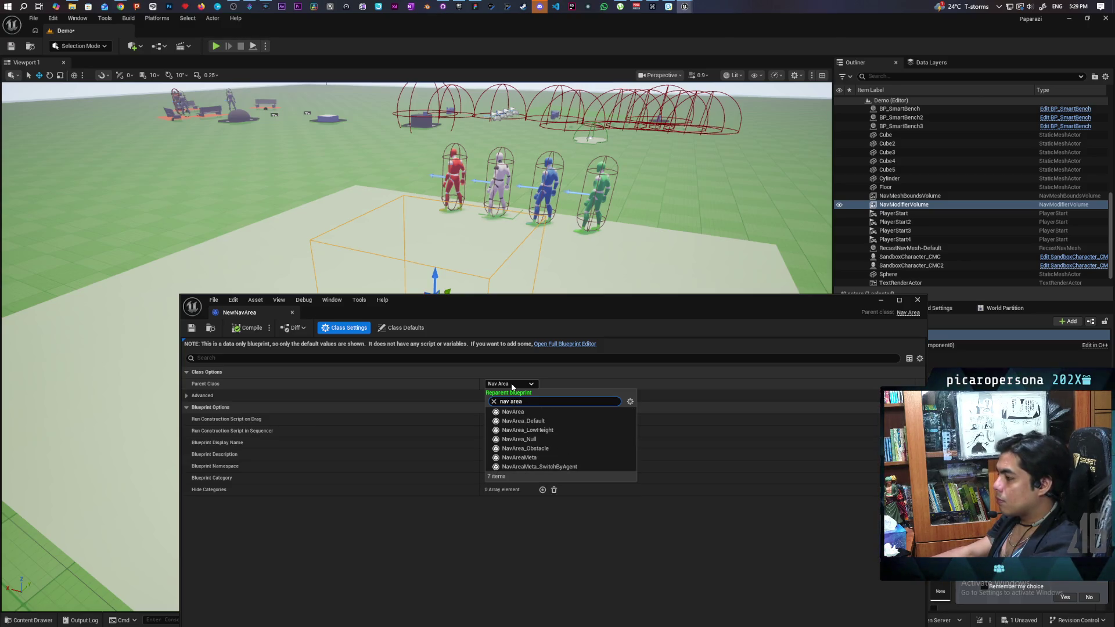
left_click(547, 422)
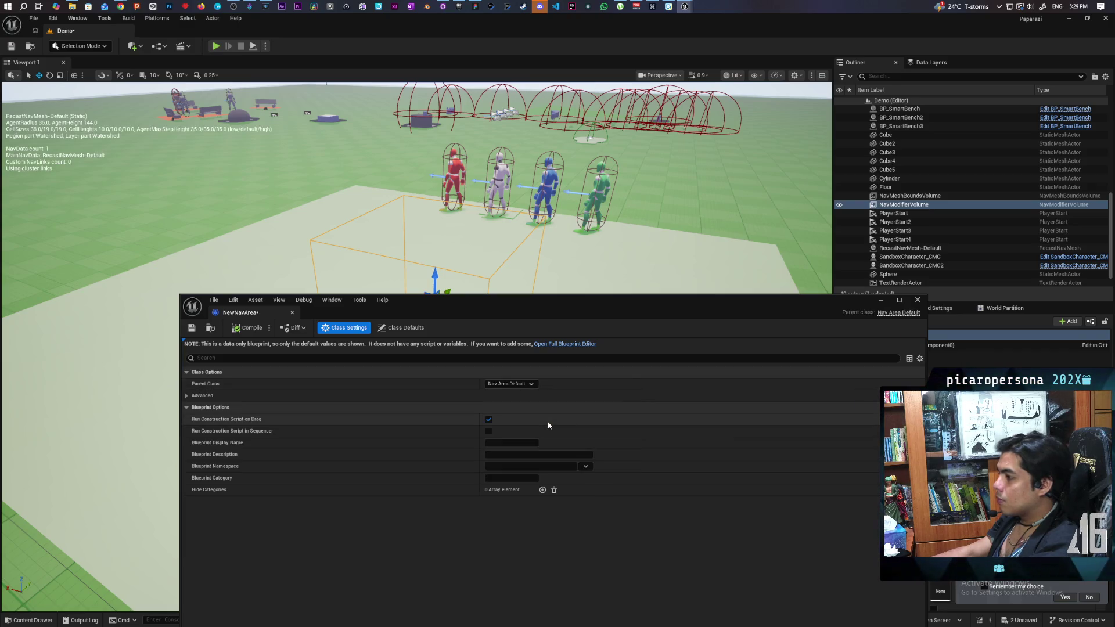
Change NewNavArea's Draw Color from orange to light blue and save the Blueprint.
left_click(401, 328)
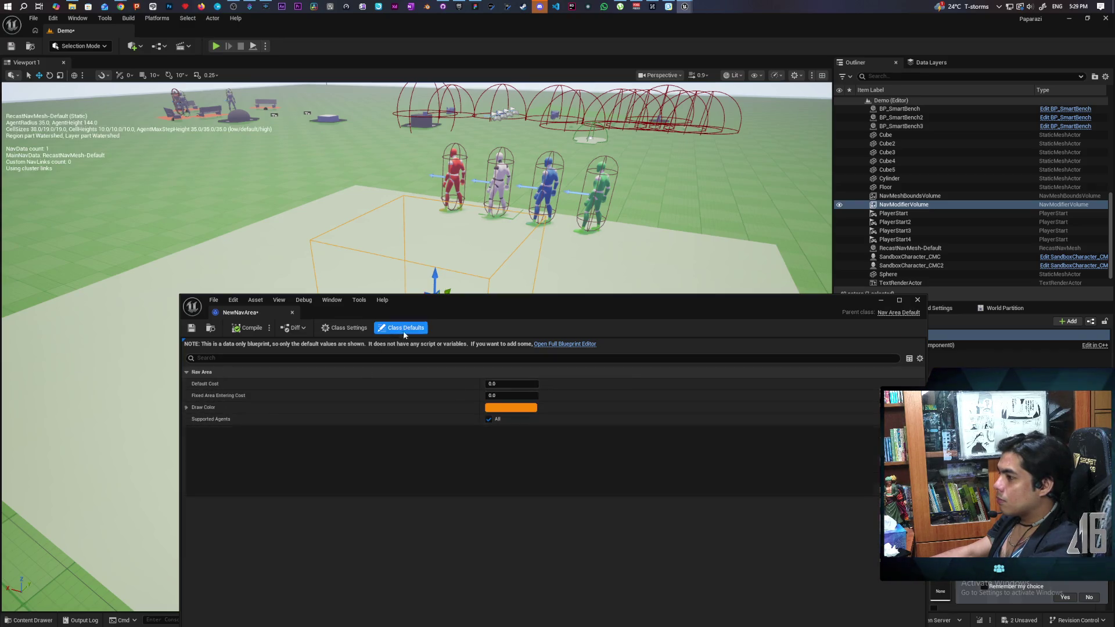
mouse_move(536, 313)
left_mouse_down()
mouse_move(525, 464)
mouse_move(506, 428)
left_mouse_up()
left_click(485, 525)
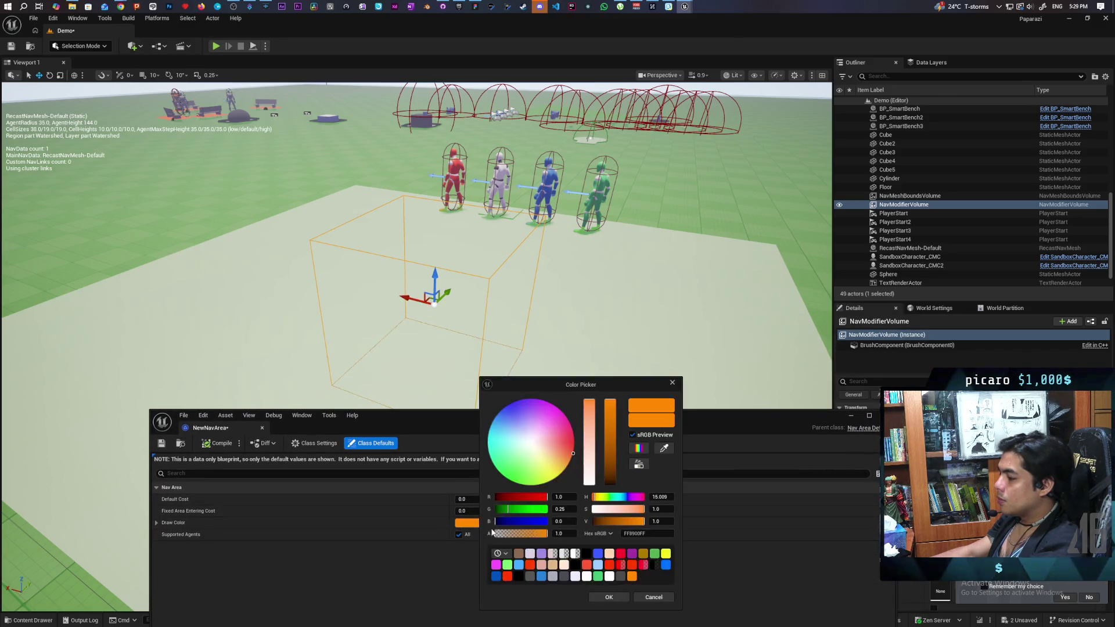
mouse_move(562, 460)
left_mouse_down()
mouse_move(510, 480)
mouse_move(490, 431)
mouse_move(496, 414)
left_mouse_up()
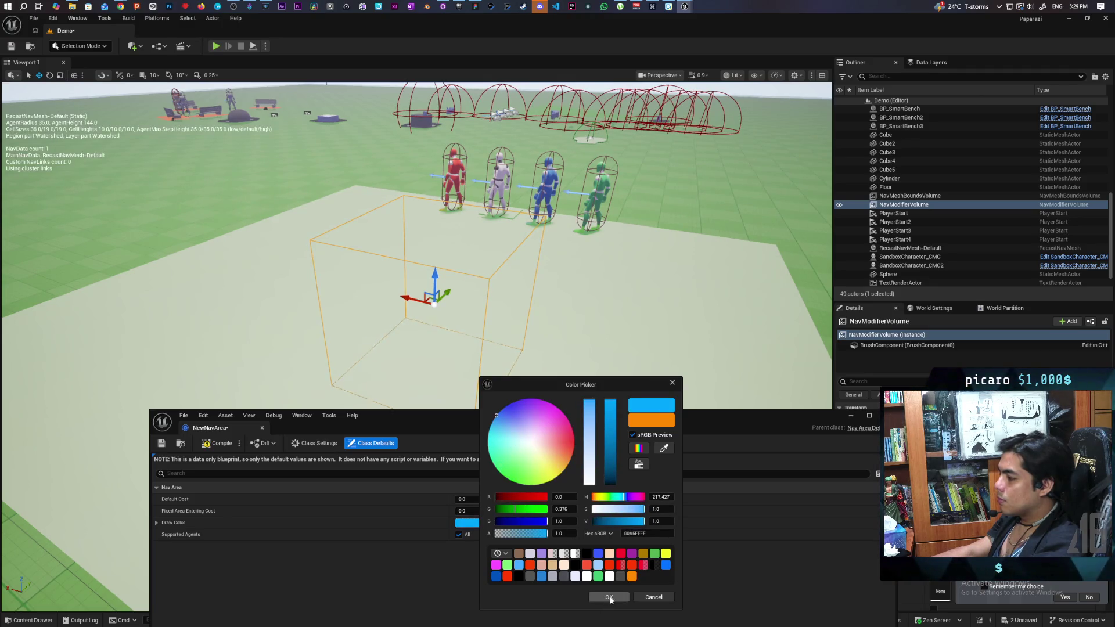
left_click(609, 598)
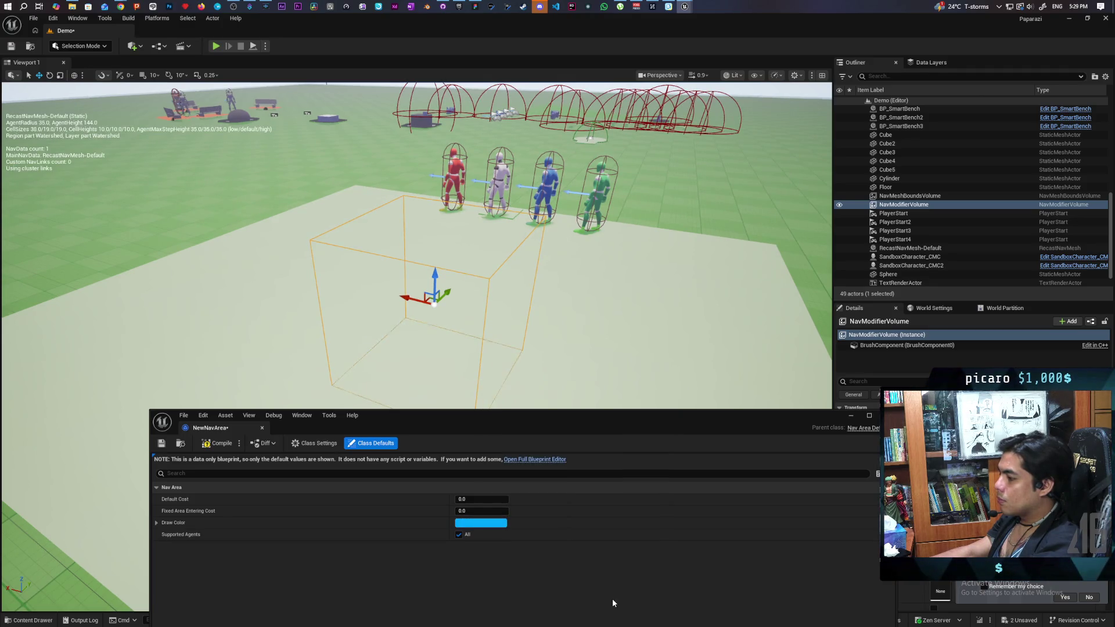
left_click(161, 443)
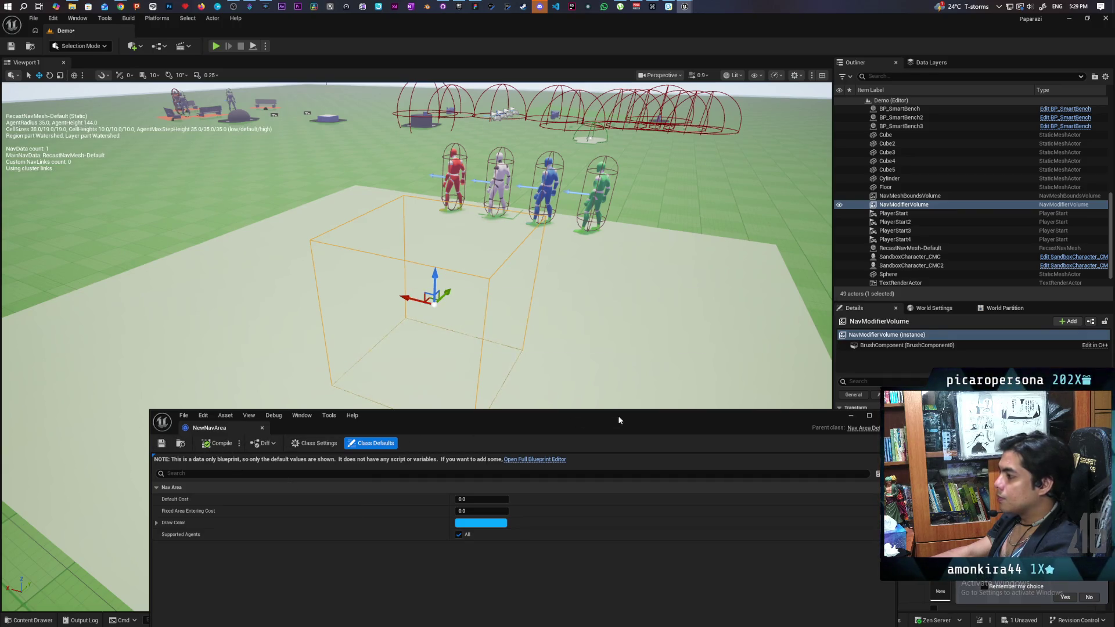
Reparent NewNavArea to NavArea_Obstacle, confirming the reparent dialog.
left_click_drag(673, 422, 653, 466)
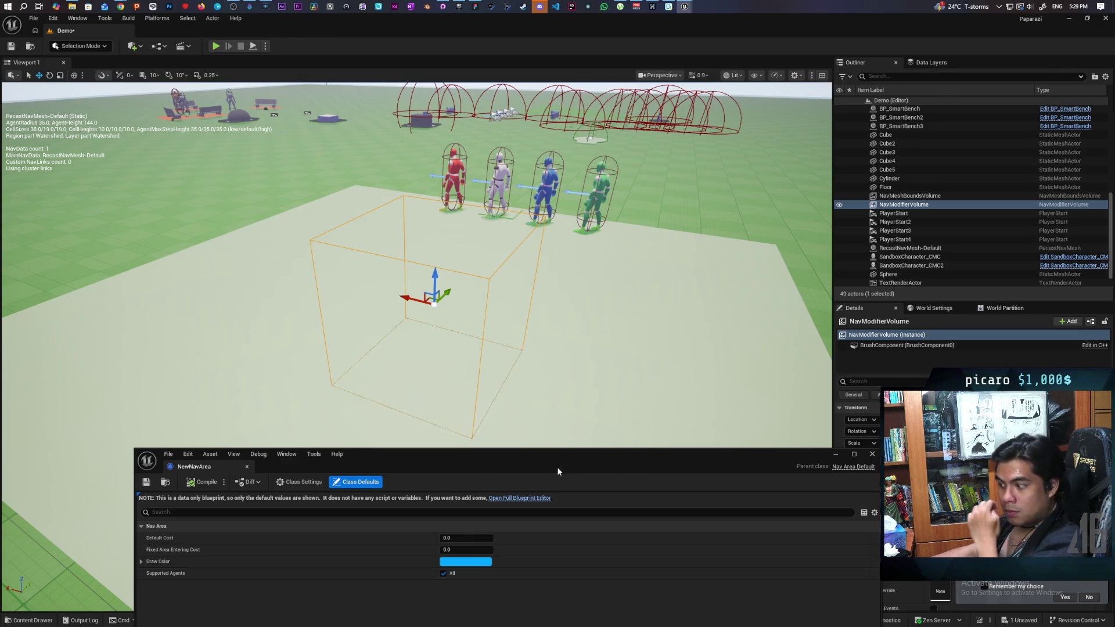
left_click(319, 483)
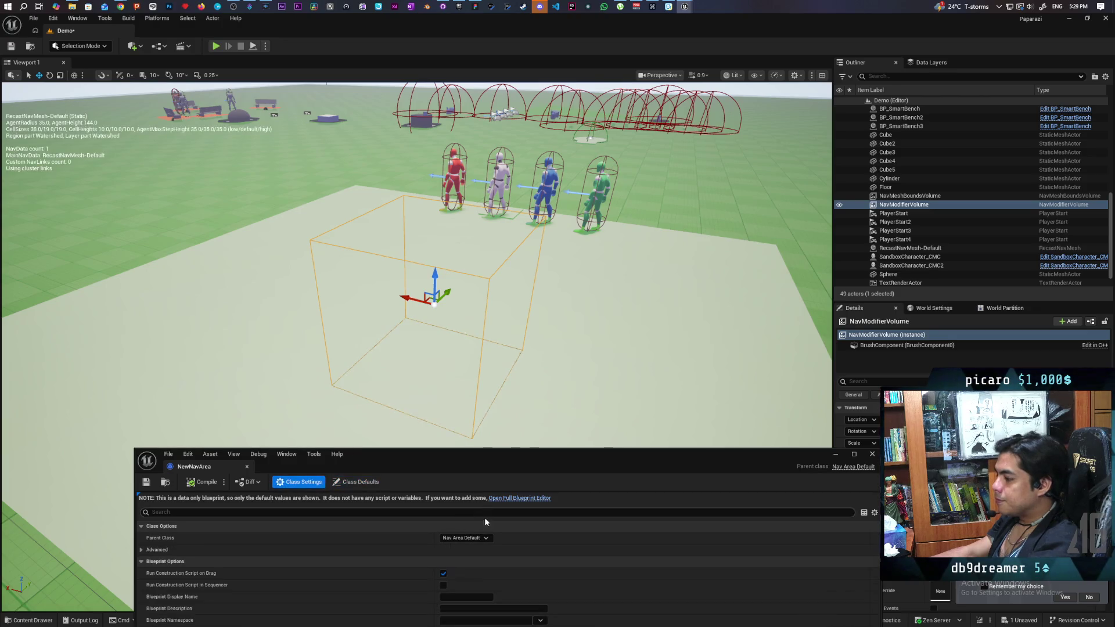
left_click(486, 538)
type("nav ar")
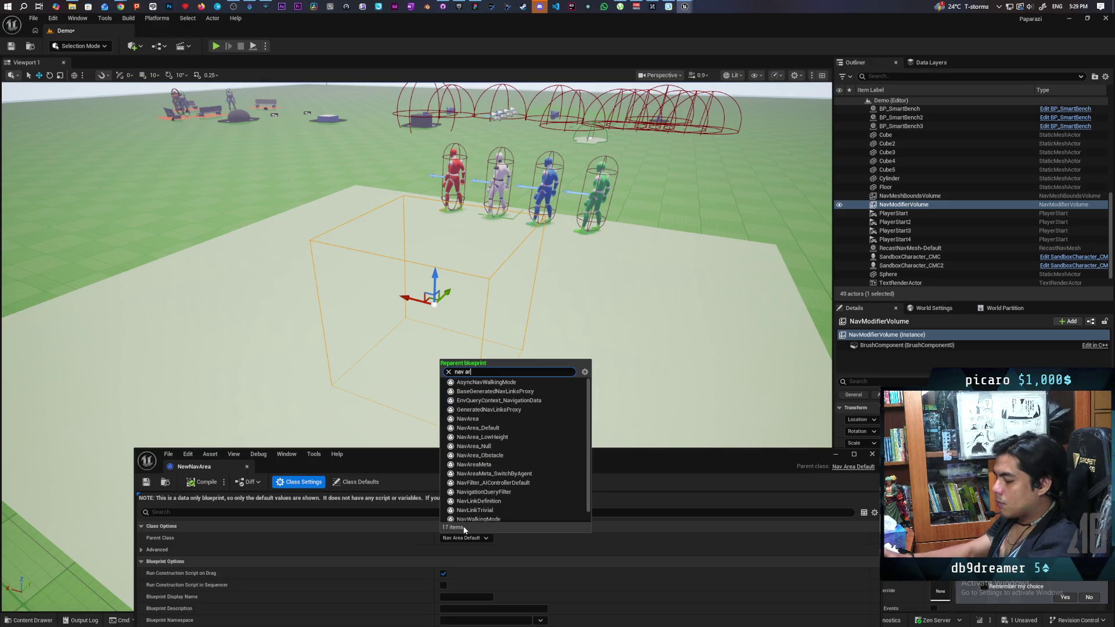
type("e")
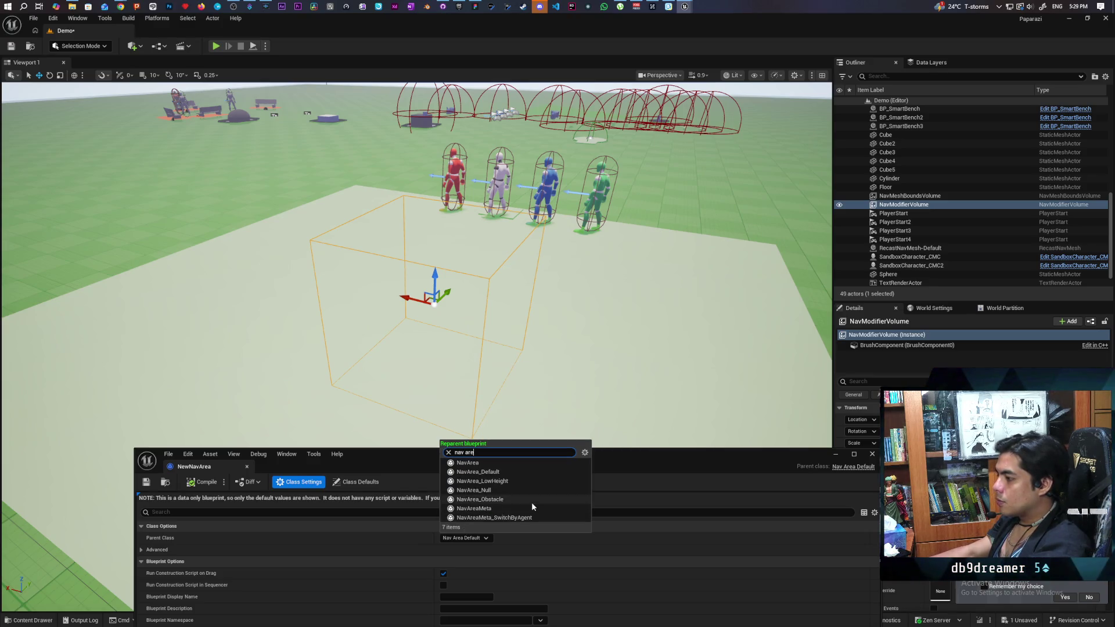
left_click(532, 502)
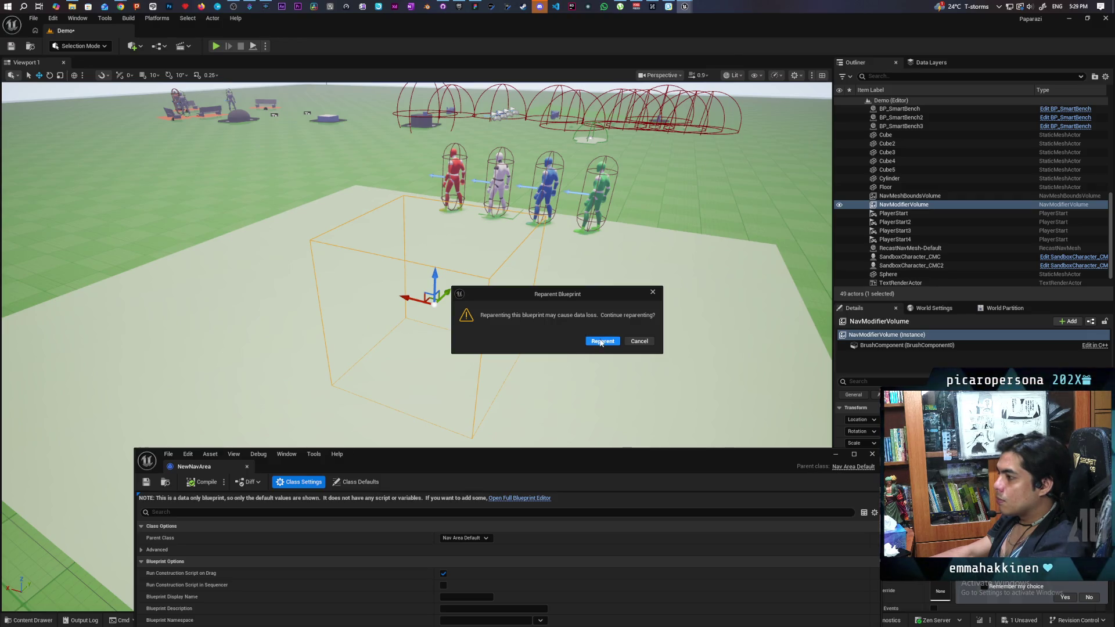
left_click(602, 343)
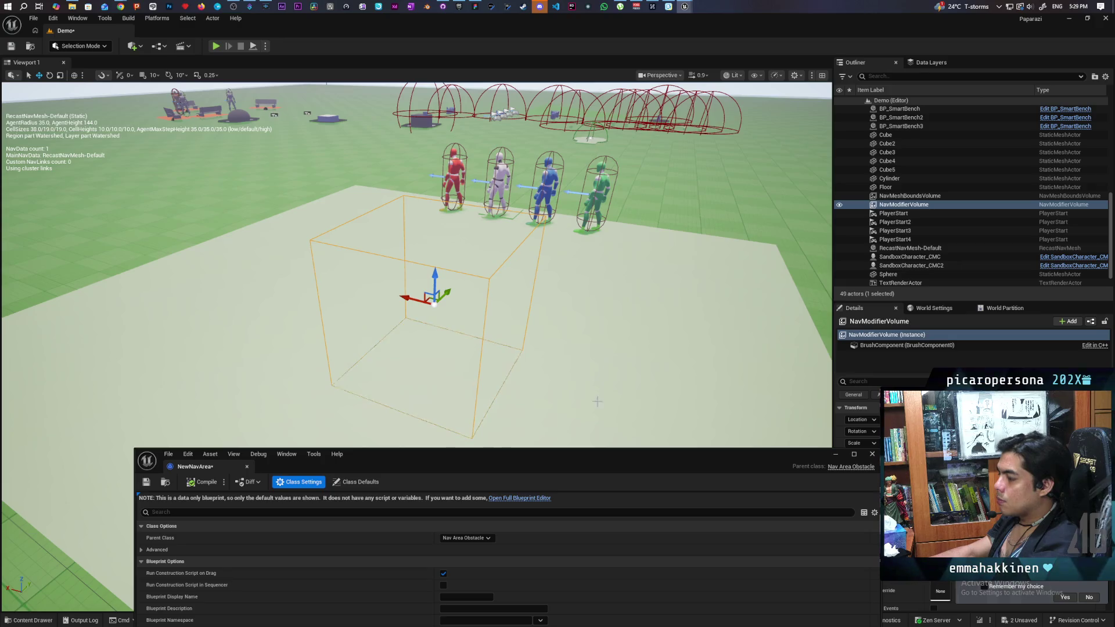
left_click(356, 482)
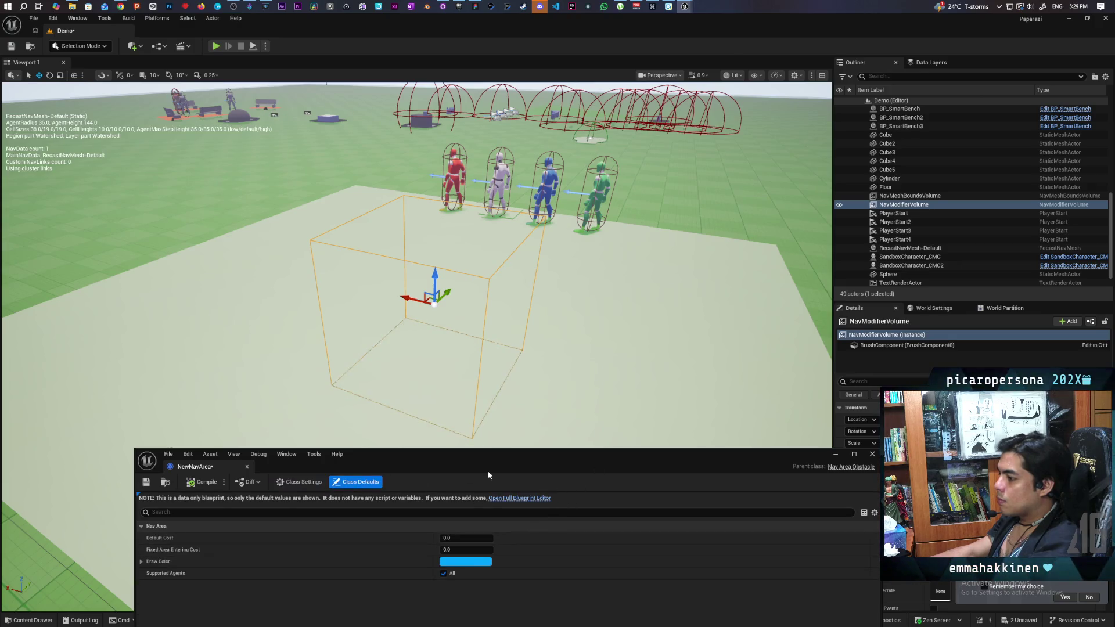
Compile NewNavArea and set Default Cost to 1000.0 and Fixed Area Entering Cost to 1.0.
left_click_drag(553, 464, 550, 429)
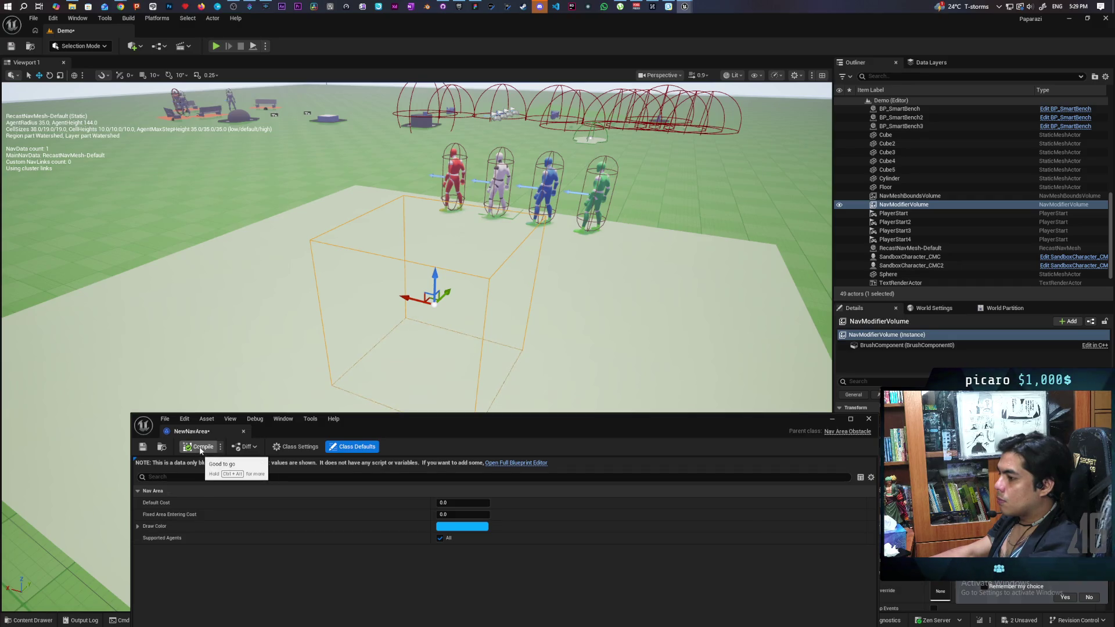
left_click(142, 447)
left_click(453, 503)
type("1")
key("Return")
left_click(456, 515)
type("1")
key("Return")
left_click(462, 505)
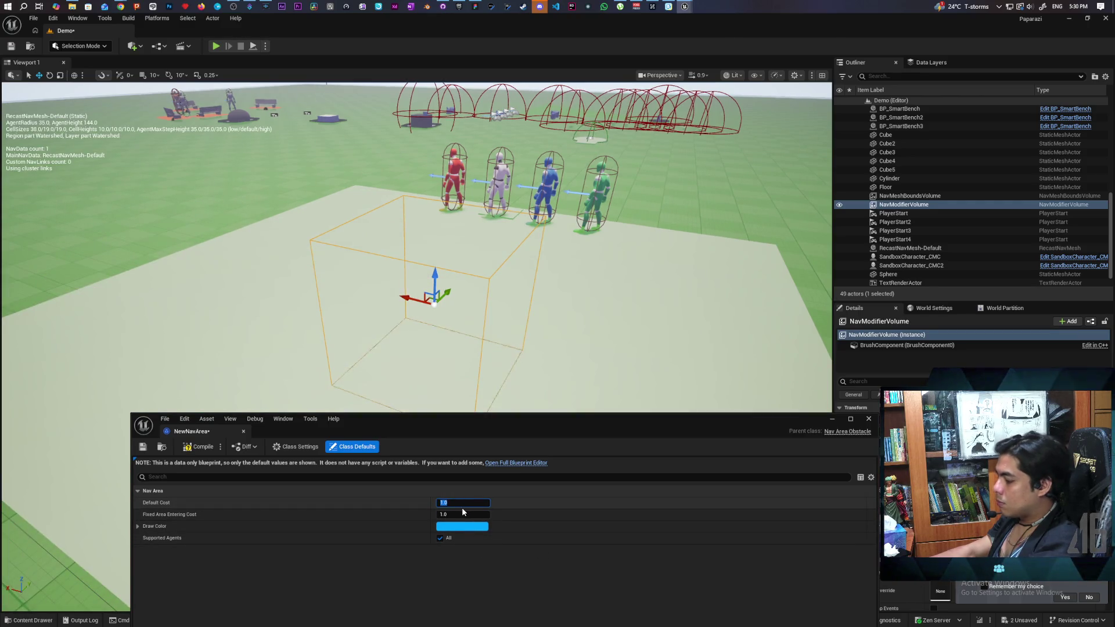
type("1000")
key("Return")
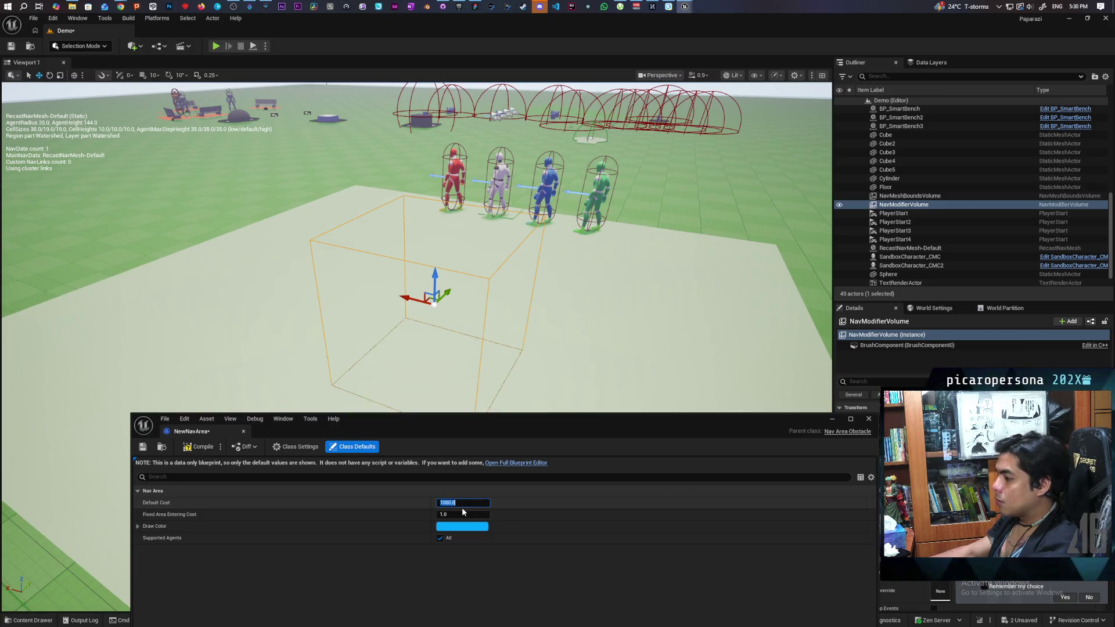
Look over the nav modifier box in the level and select the NavModifierVolume actor.
left_click_drag(406, 232, 377, 203)
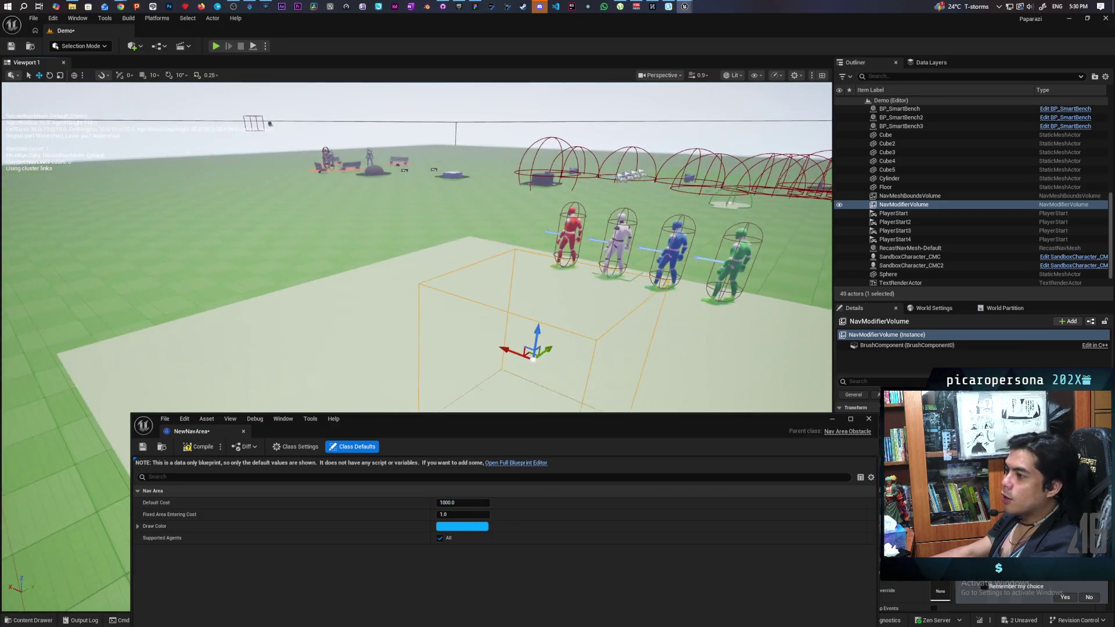
left_click_drag(487, 299, 486, 326)
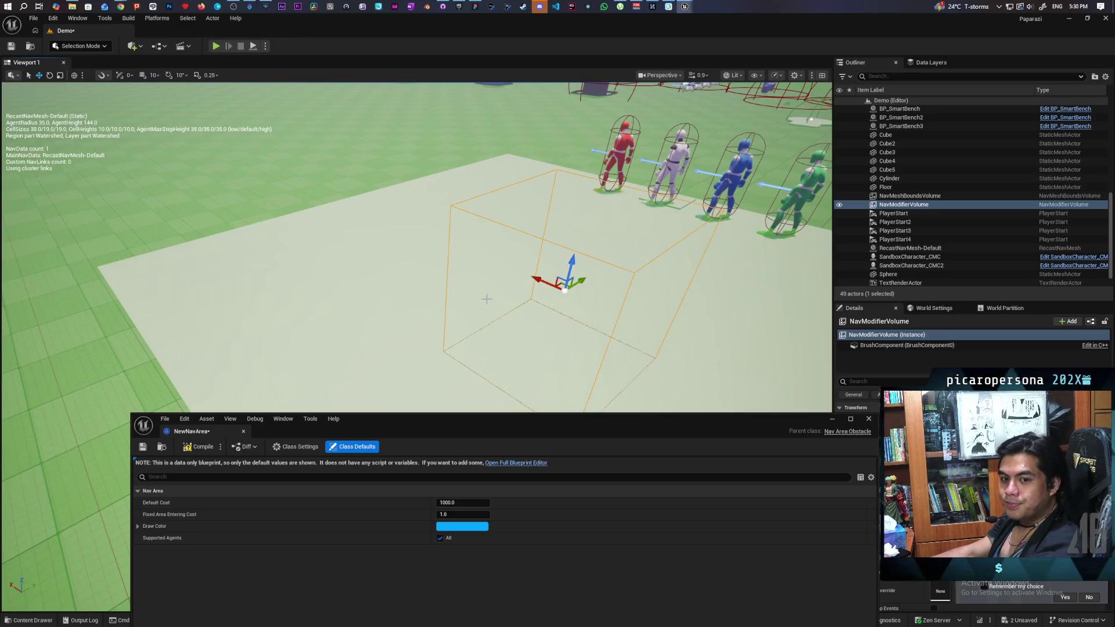
mouse_move(487, 299)
left_mouse_down()
mouse_move(487, 372)
mouse_move(486, 299)
left_mouse_up()
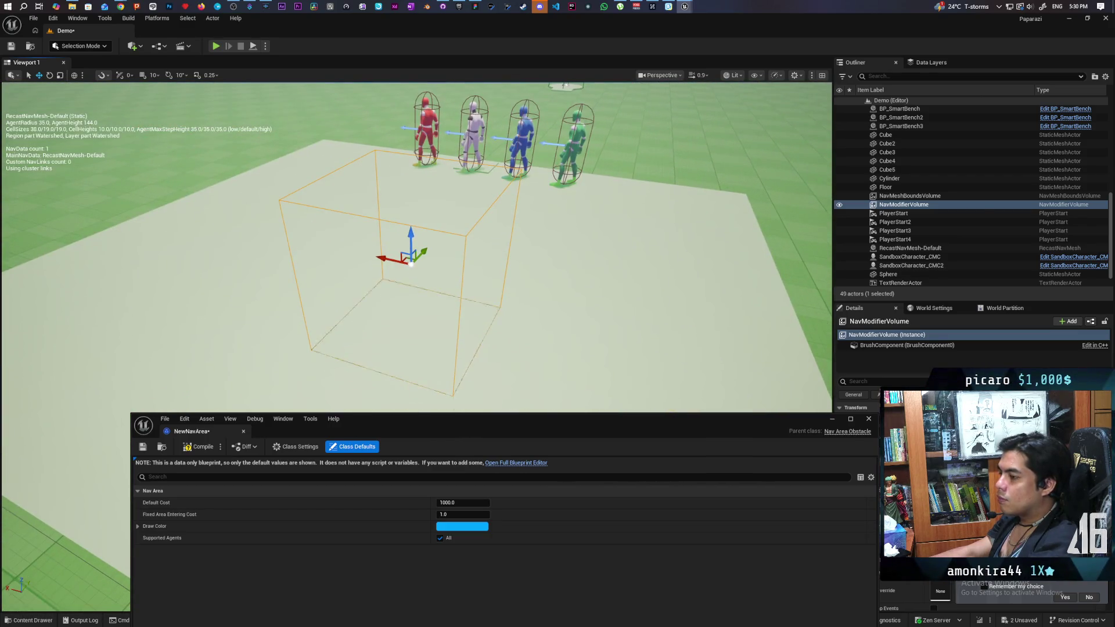
left_click(199, 447)
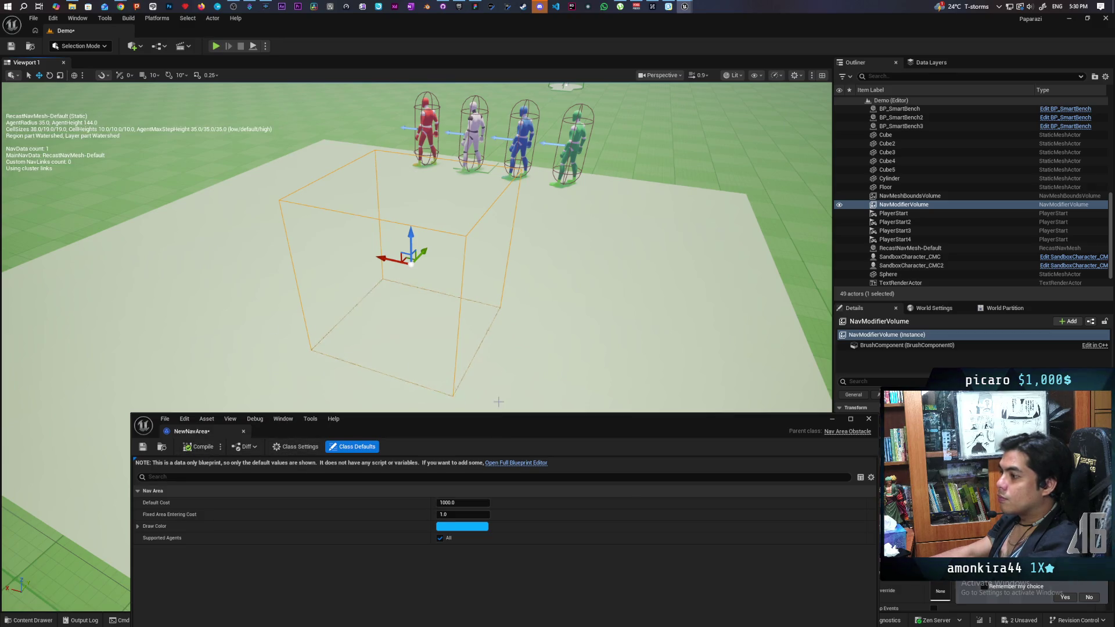
mouse_move(526, 435)
left_mouse_down()
mouse_move(431, 289)
mouse_move(419, 332)
left_mouse_up()
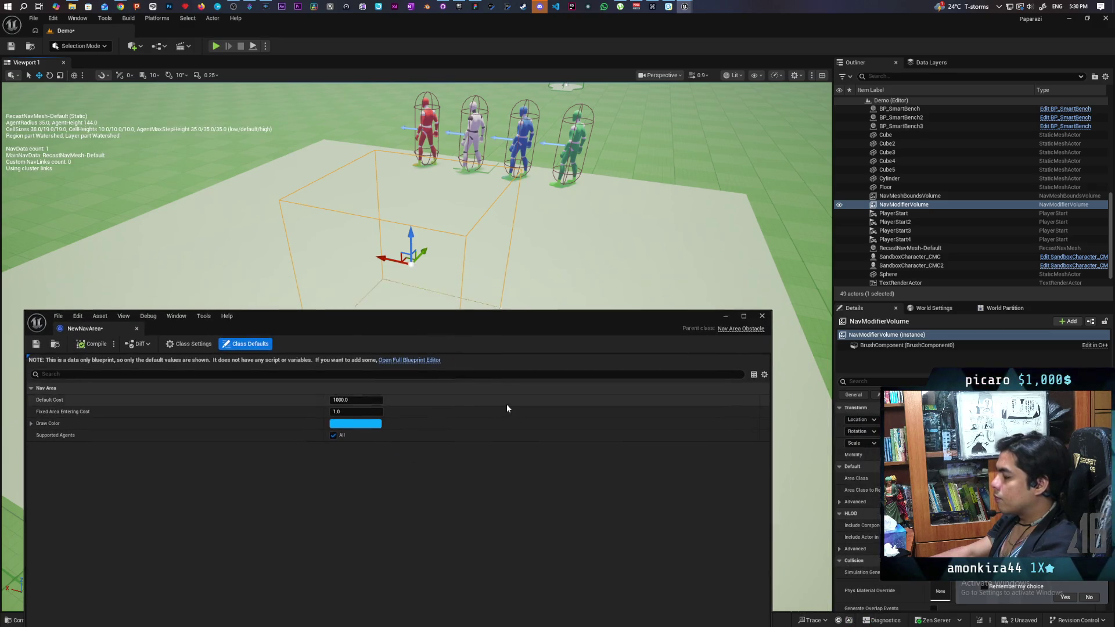
left_click(906, 205)
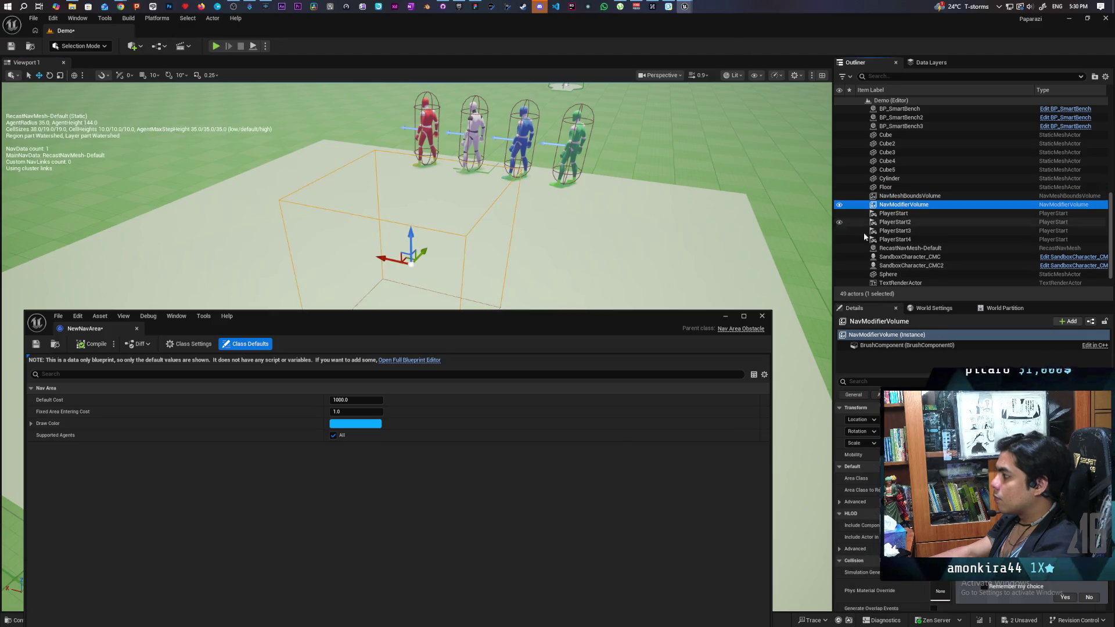
Delete the NavModifierVolume and set the Cube1 mesh's Box Collision Area Class to None.
key("Delete")
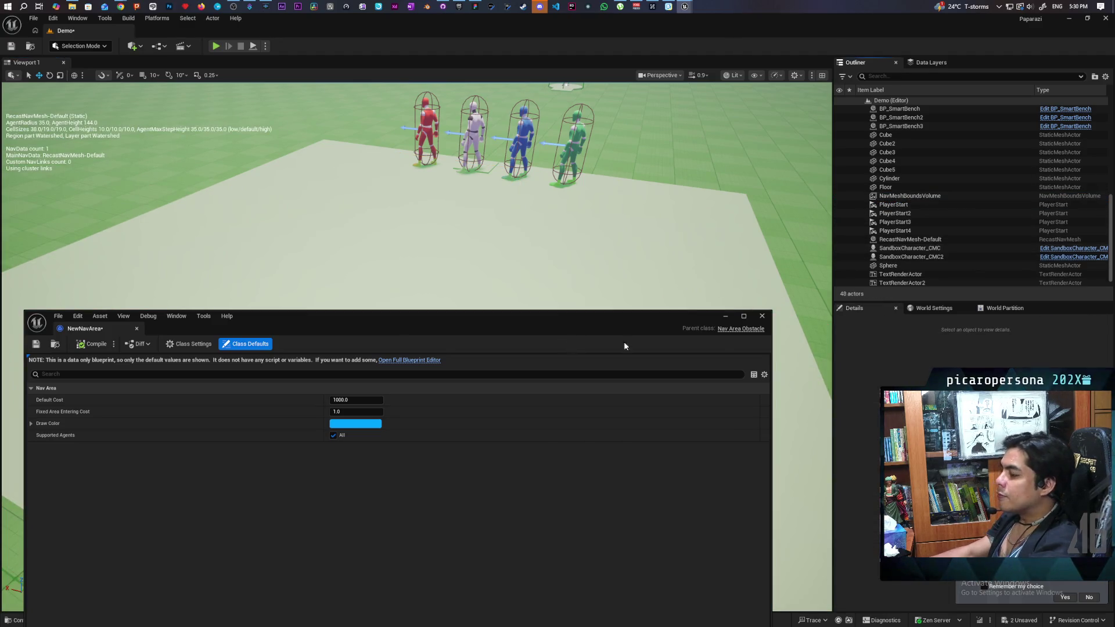
left_click(762, 317)
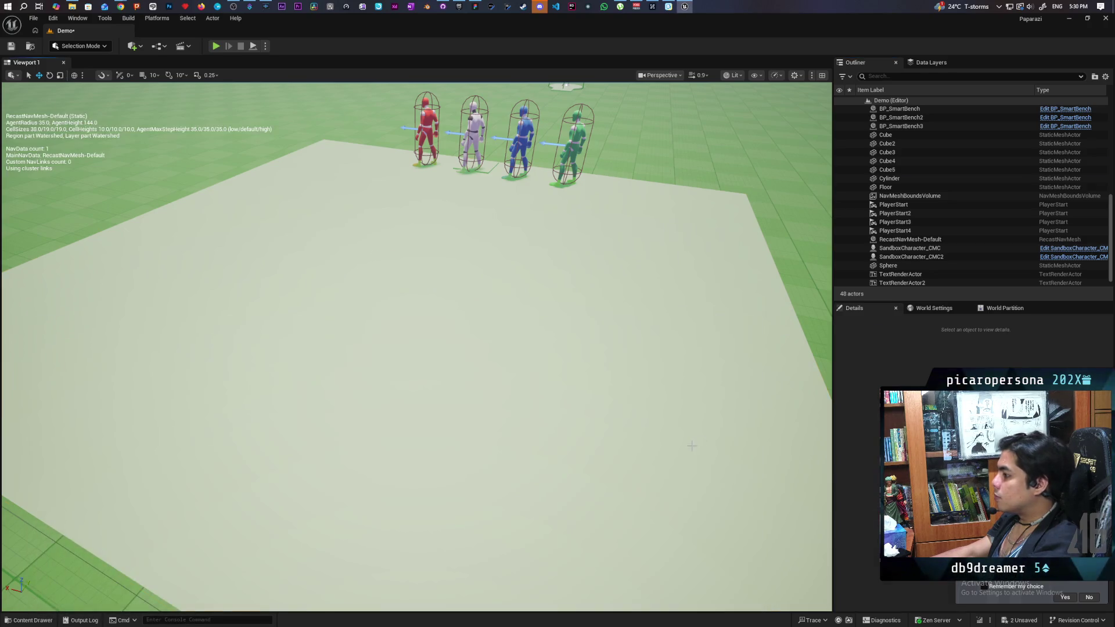
left_click(410, 258)
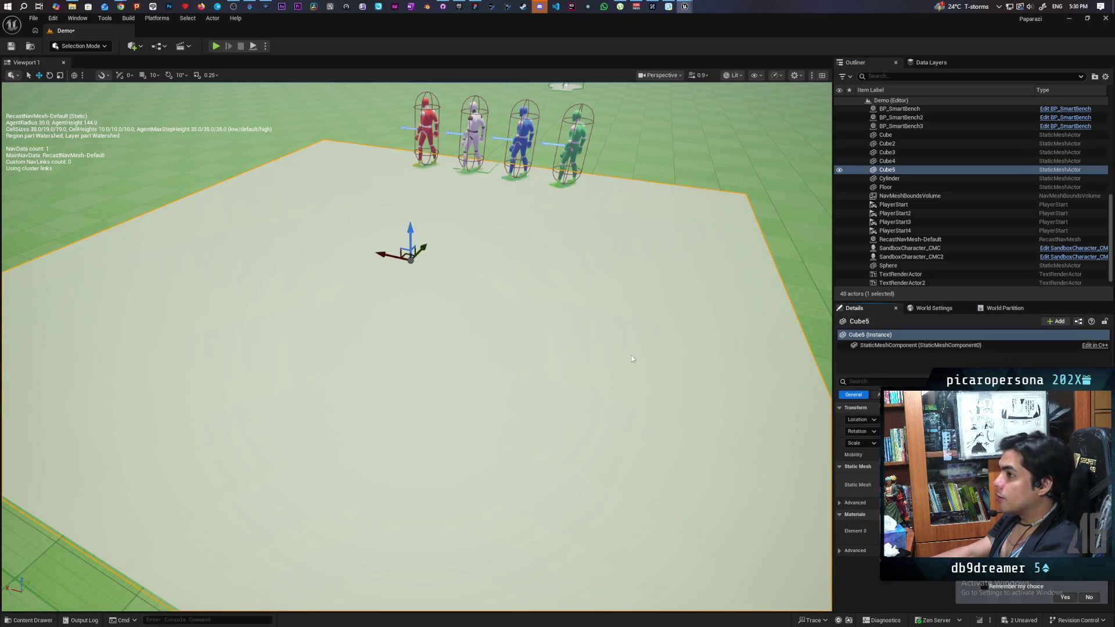
double_click(411, 259)
left_click_drag(406, 316, 373, 222)
scroll(542, 454, "down", 10)
left_click_drag(732, 424, 731, 534)
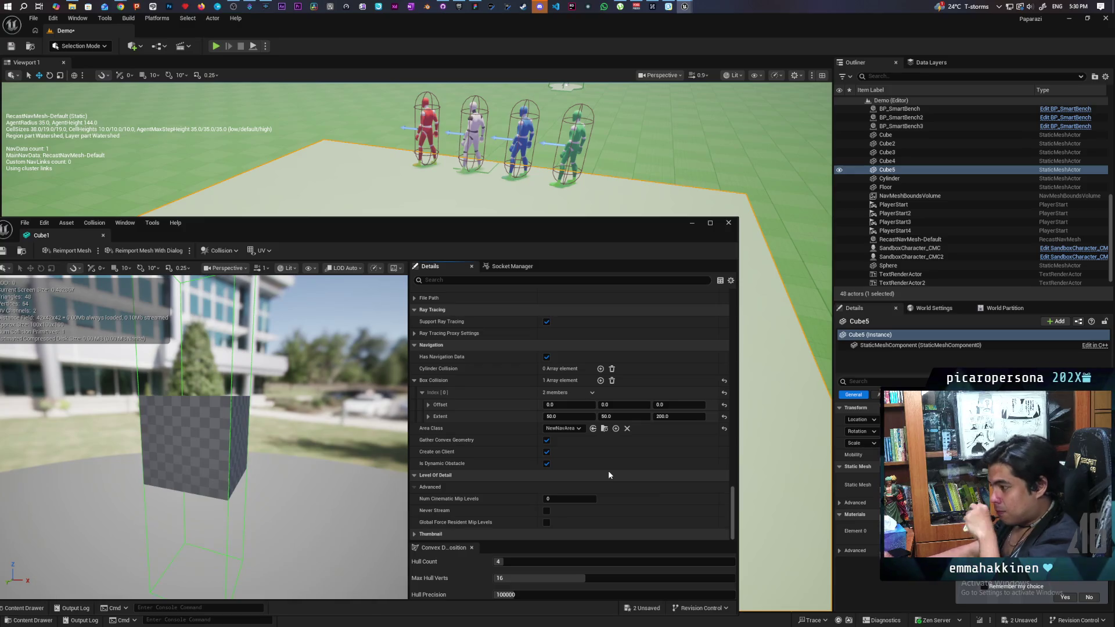
left_click(627, 429)
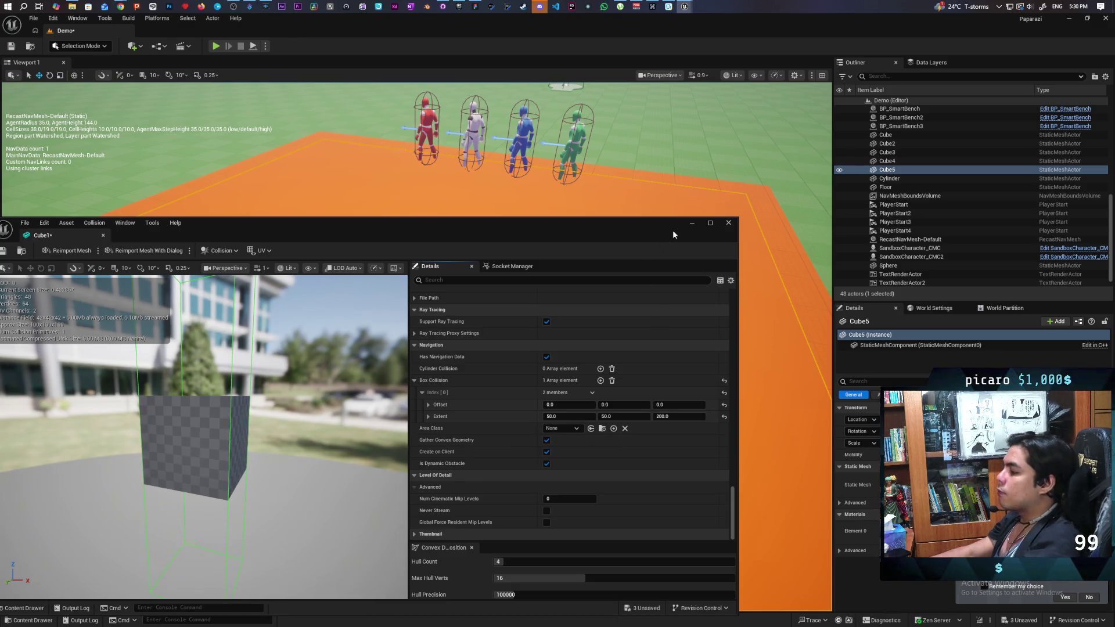
Save the Cube1 mesh and return to the top-level Content folder in the Content Drawer.
left_click_drag(665, 228, 674, 218)
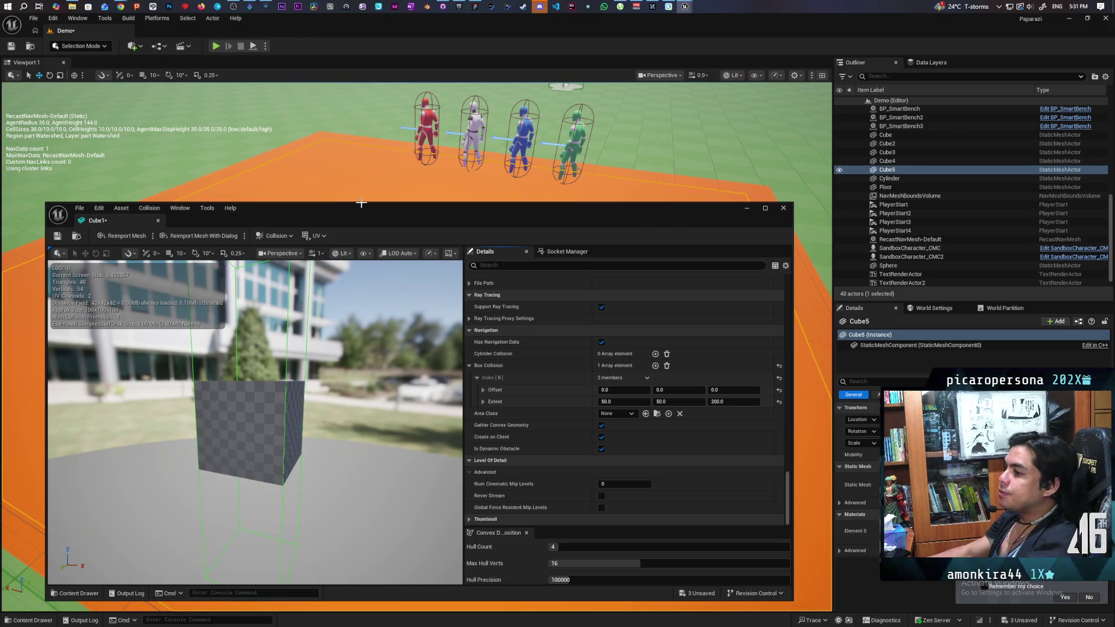
left_click(57, 236)
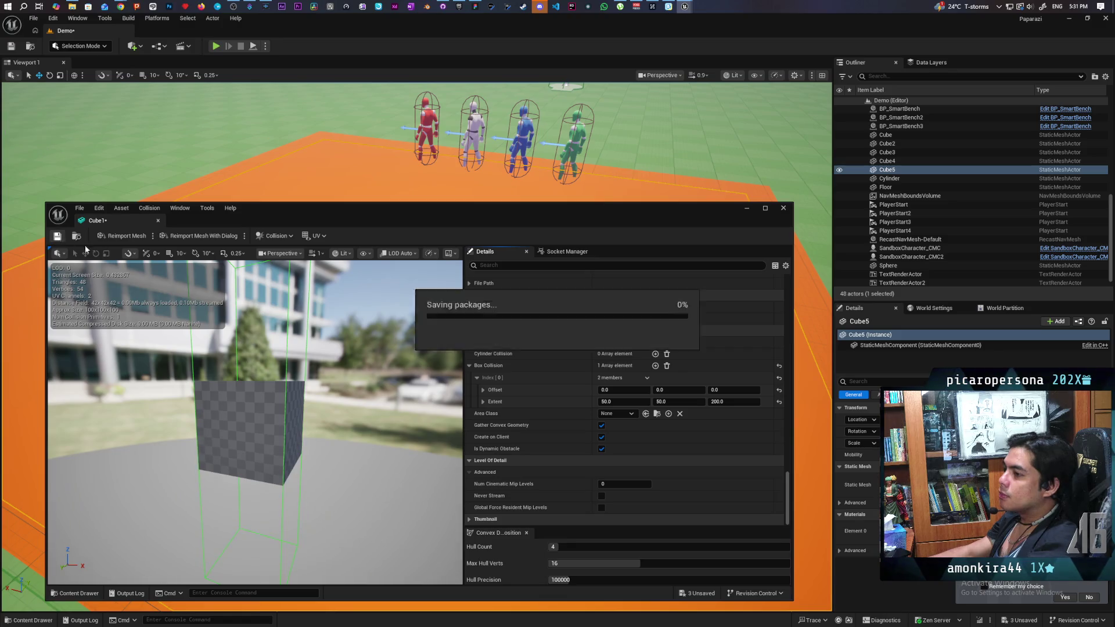
left_click(752, 210)
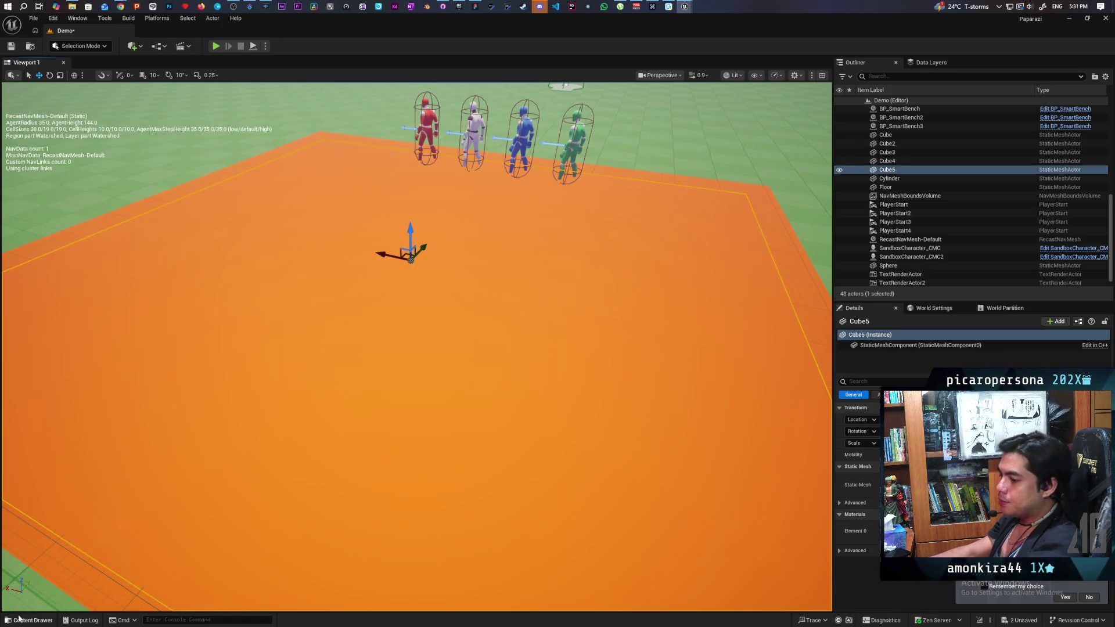
left_click(23, 620)
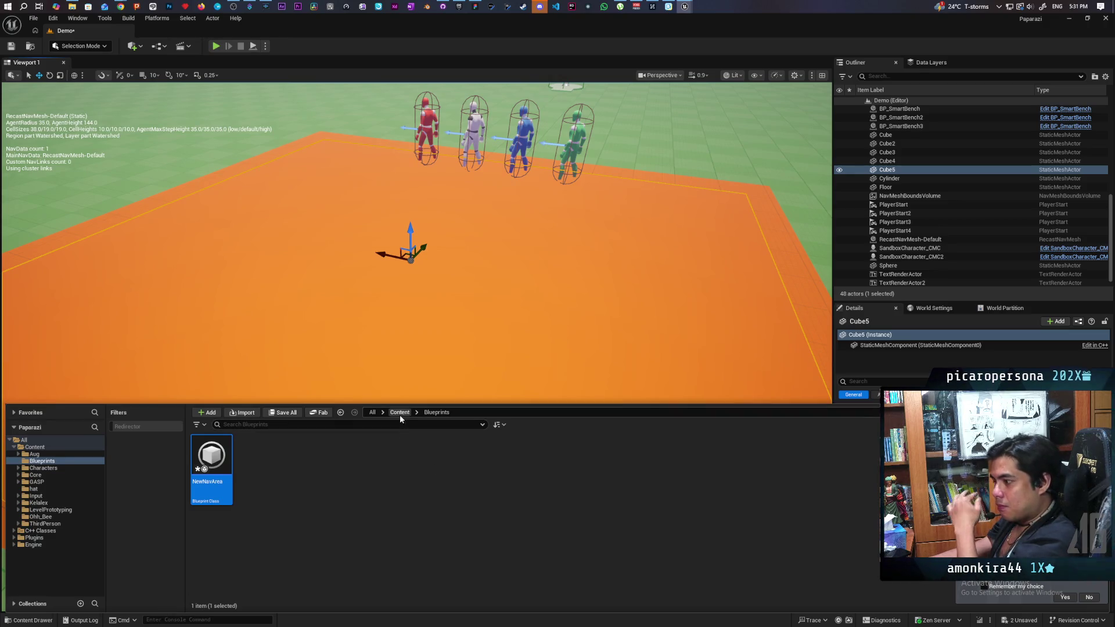
left_click(400, 412)
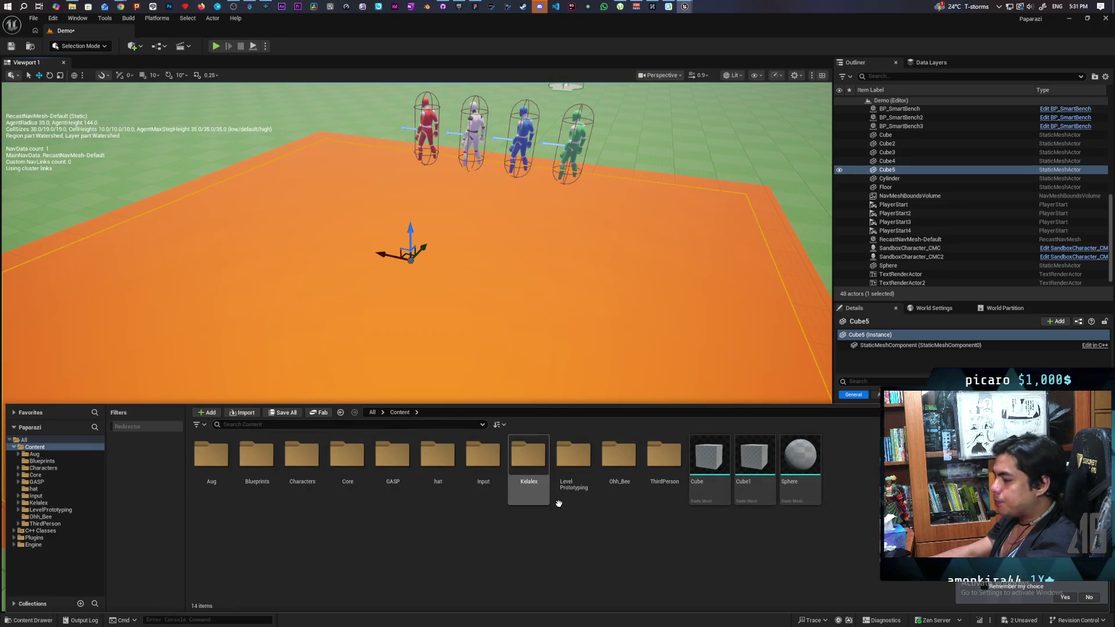
Browse into Core > Requests to view Request_Base, then select the BP_NPC2 character.
double_click(347, 462)
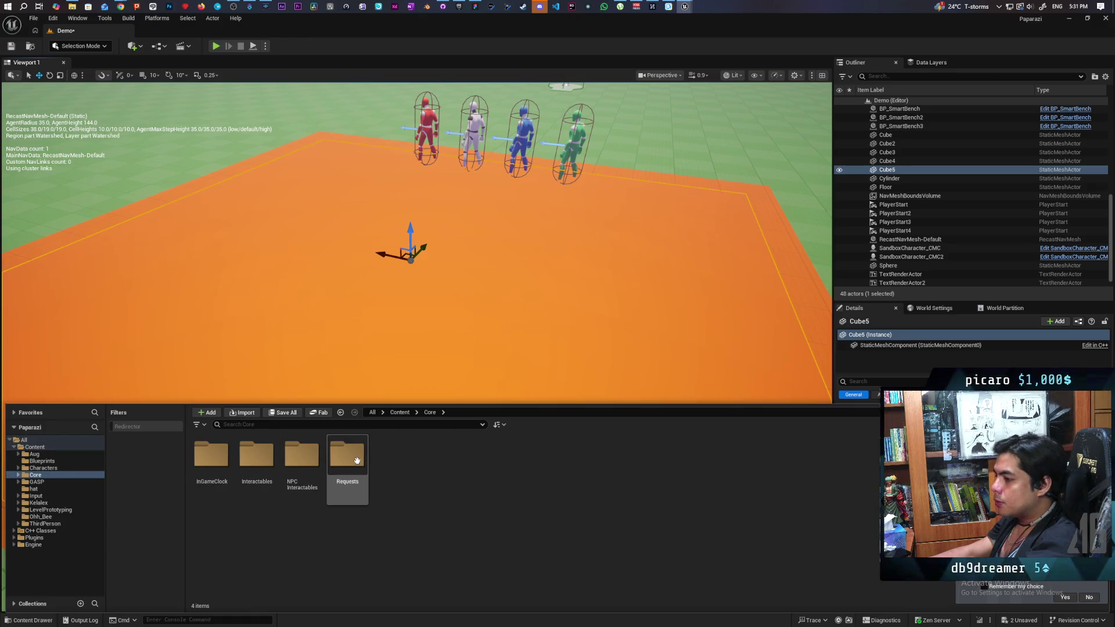
double_click(348, 456)
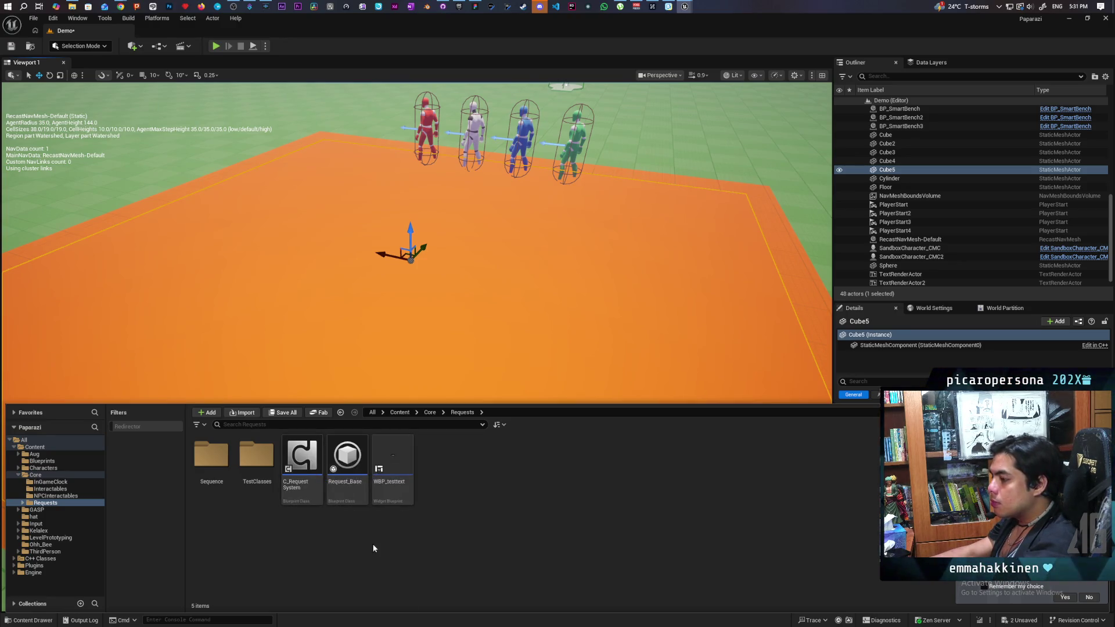
mouse_move(353, 456)
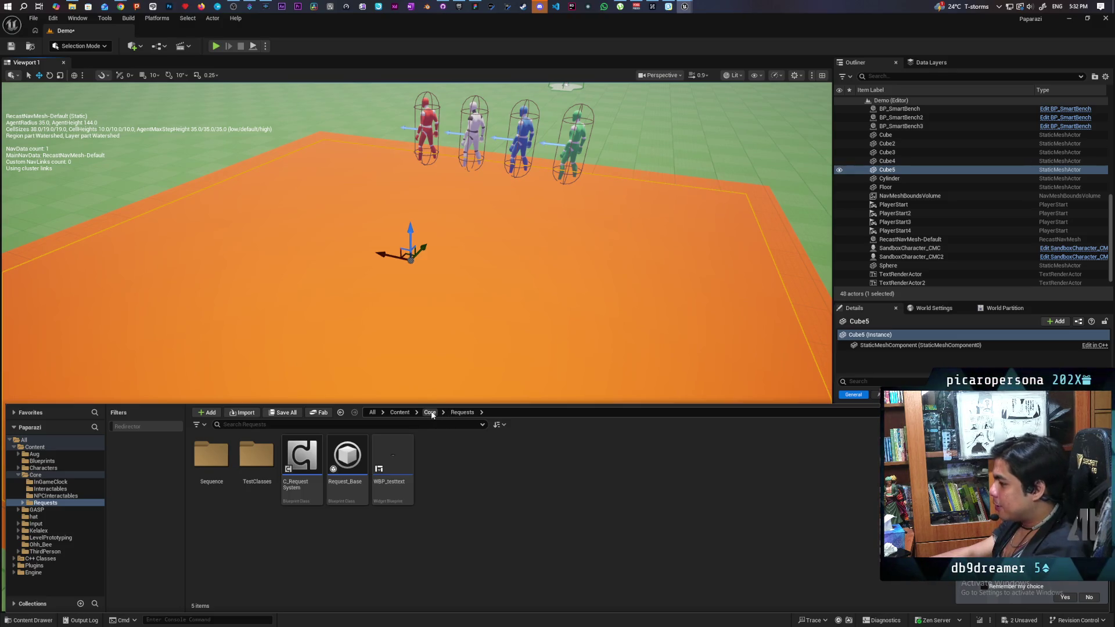
left_click(473, 133)
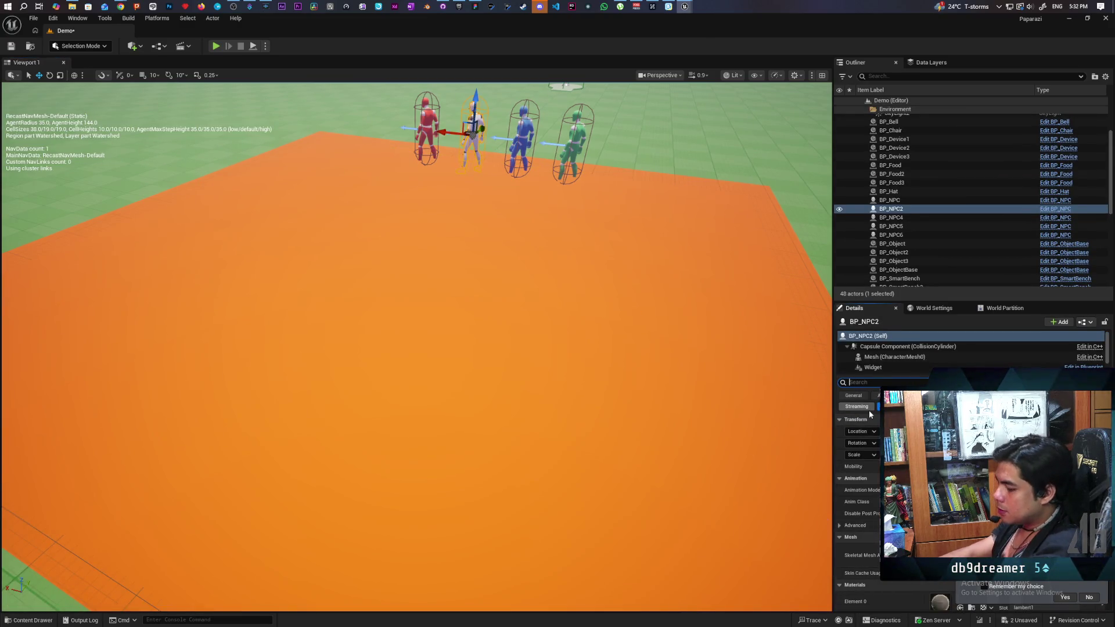
Find and open BP_NPCController via a 'controll' search, dock it, and locate the NQF_TestArea filter.
type("controll")
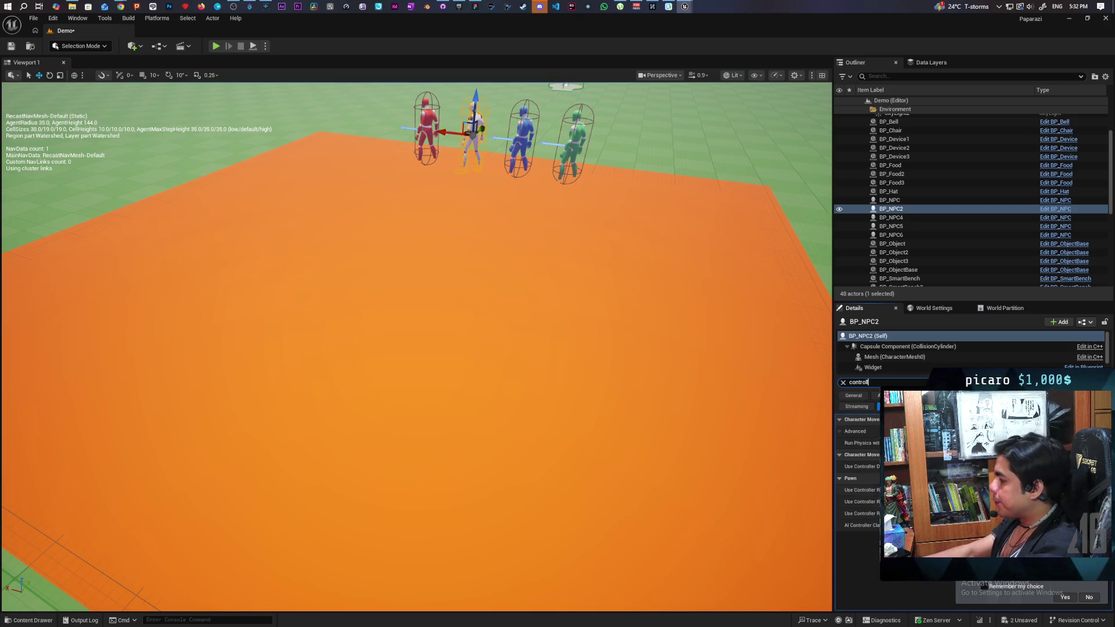
key("ctrl+space")
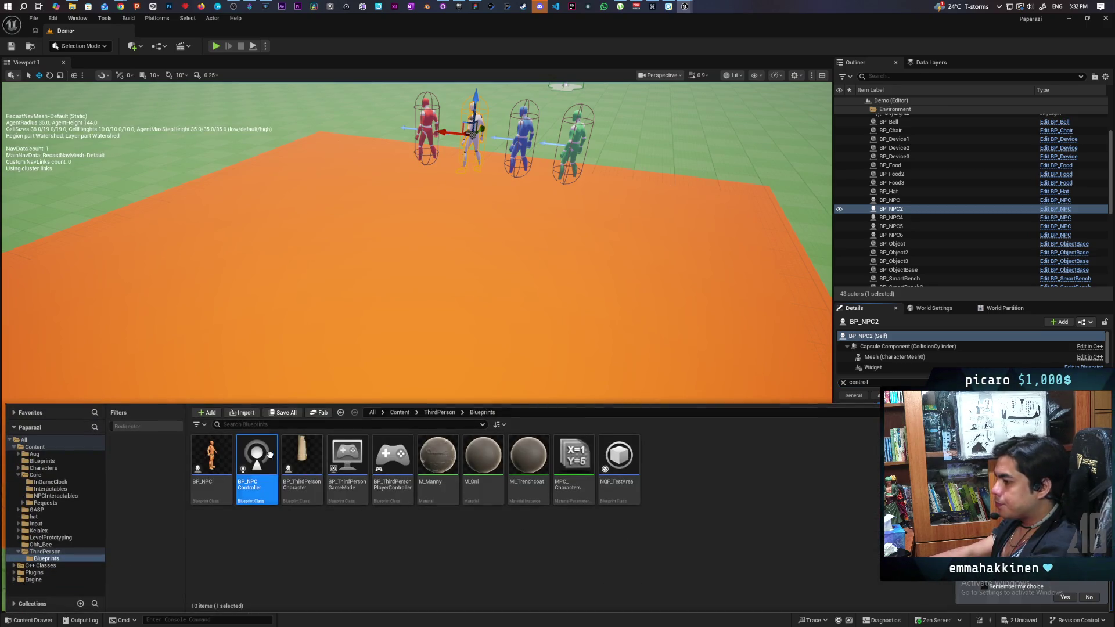
double_click(253, 456)
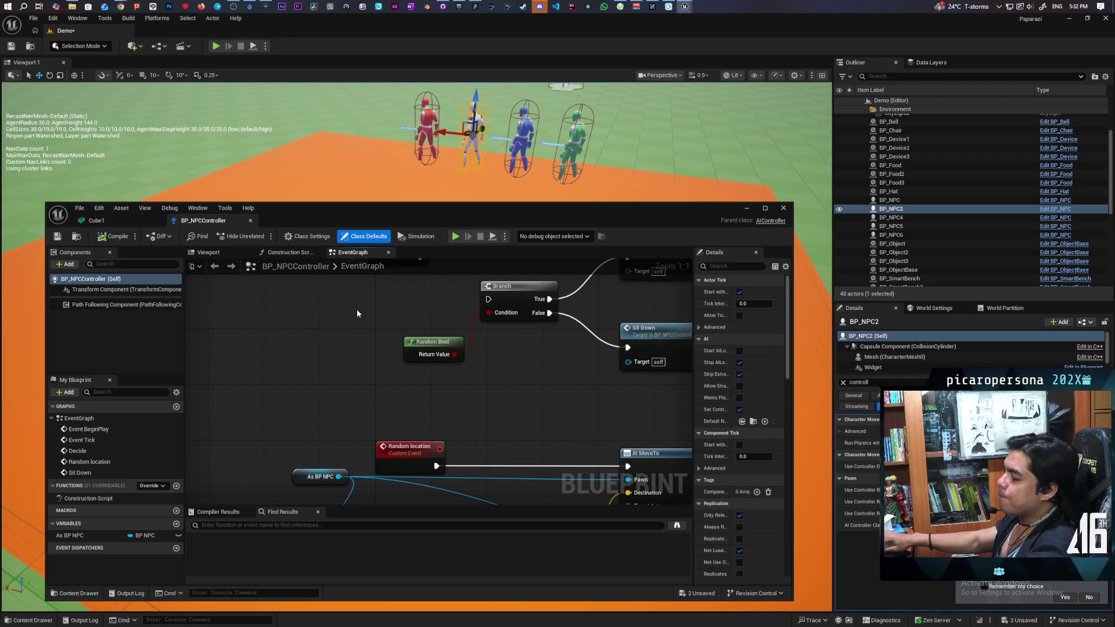
left_click(158, 220)
mouse_move(111, 221)
left_mouse_down()
mouse_move(192, 87)
mouse_move(190, 32)
left_mouse_up()
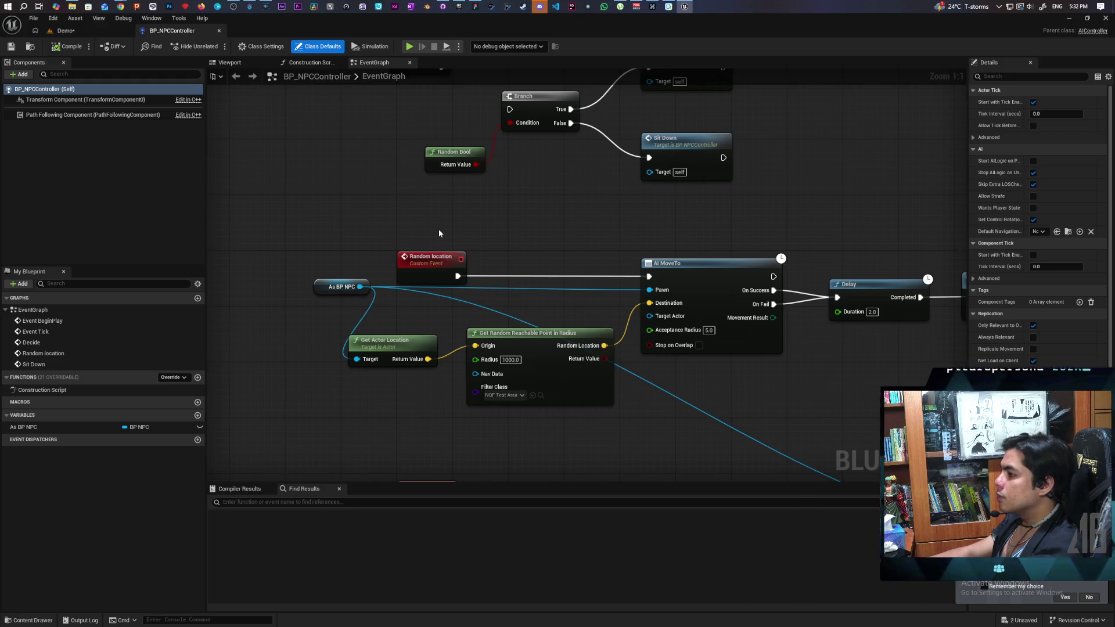
scroll(438, 229, "down", 4)
scroll(454, 323, "up", 4)
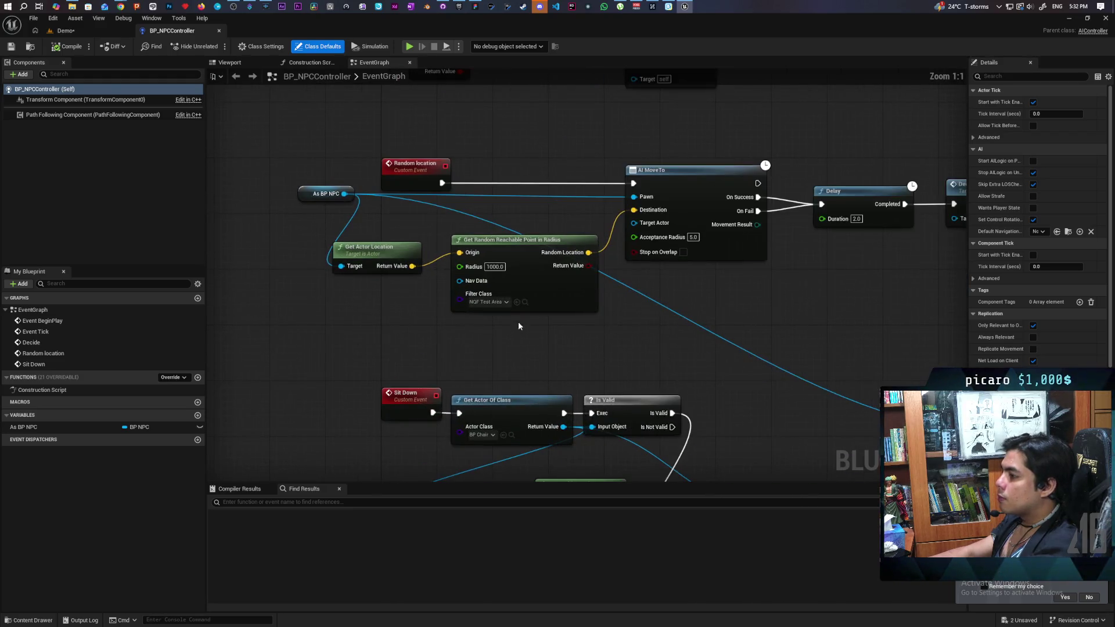
left_click(525, 304)
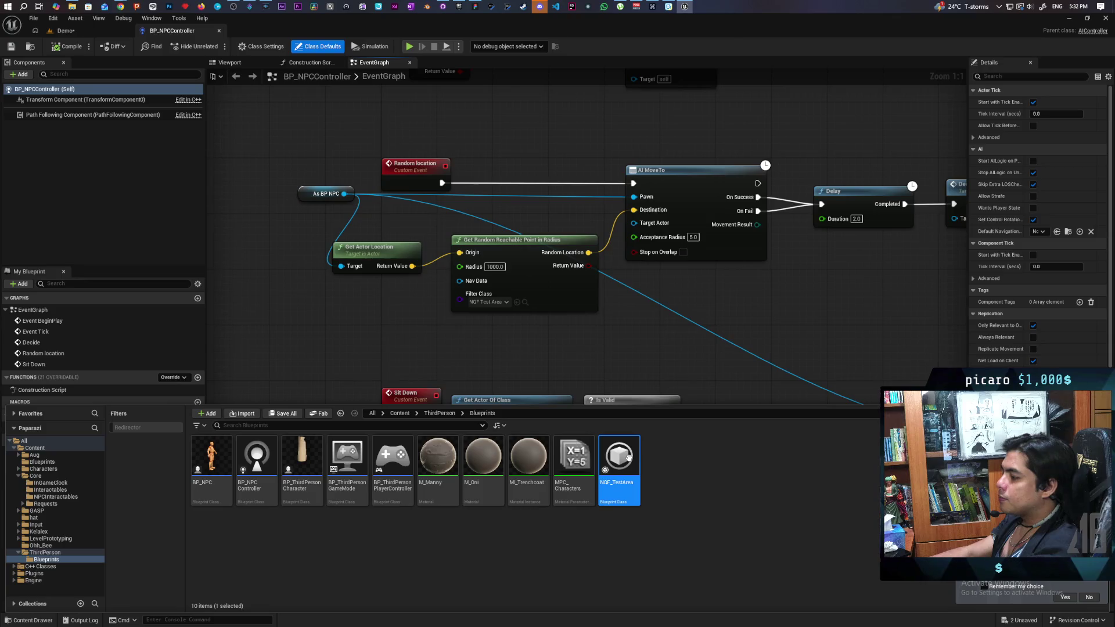
Save all, then add NavArea_Obstacle to NQF_TestArea's Areas with a 0.001 travel cost override.
double_click(618, 470)
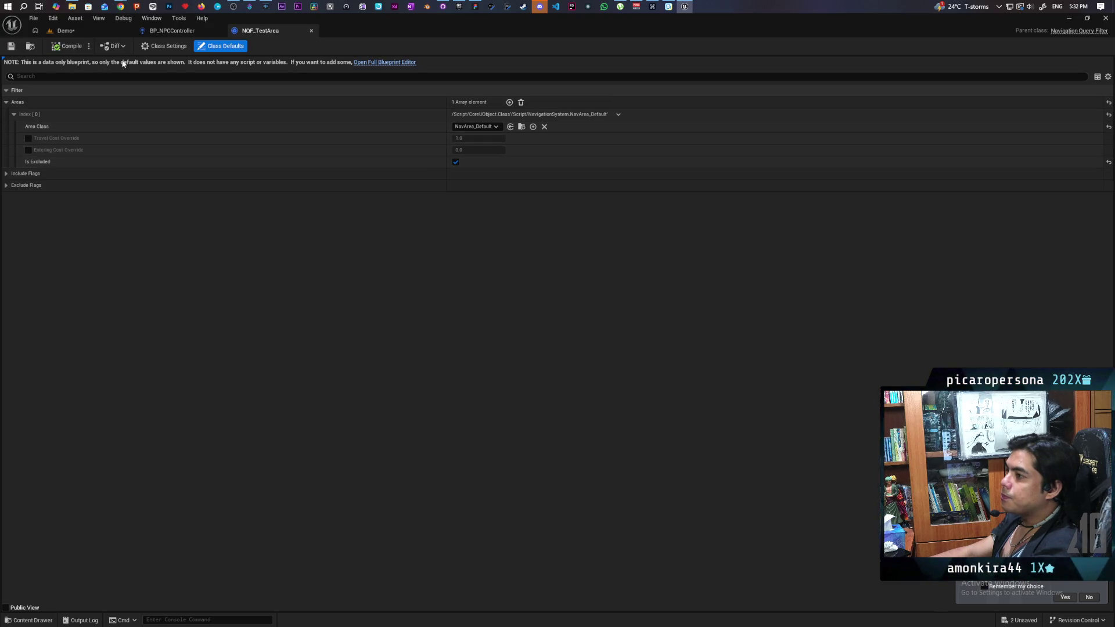
key("ctrl+shift+s")
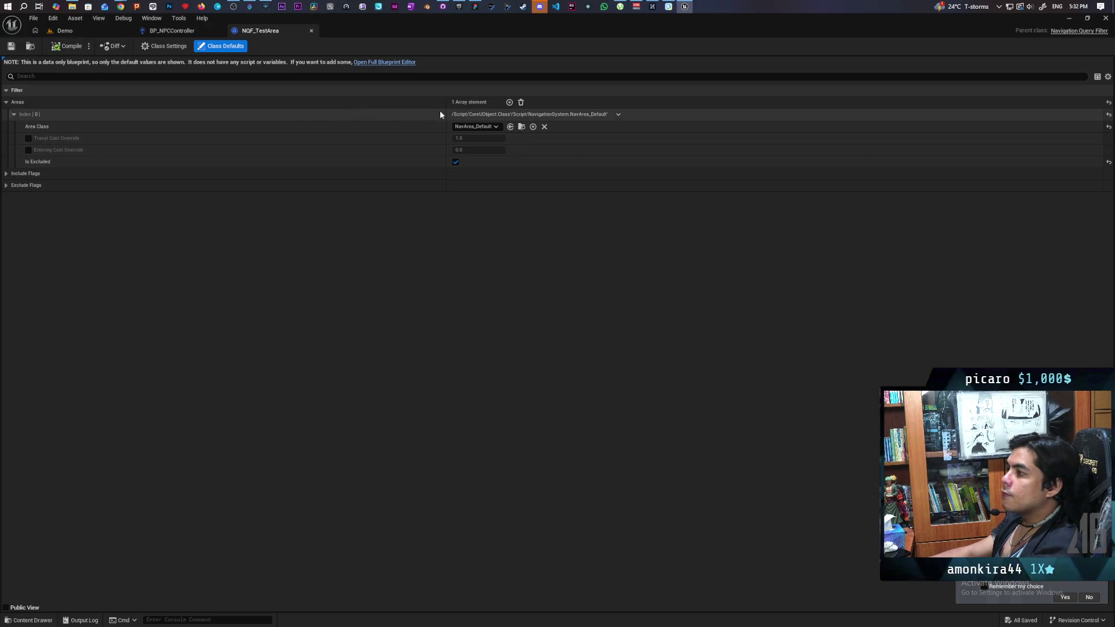
left_click(509, 102)
left_click(473, 187)
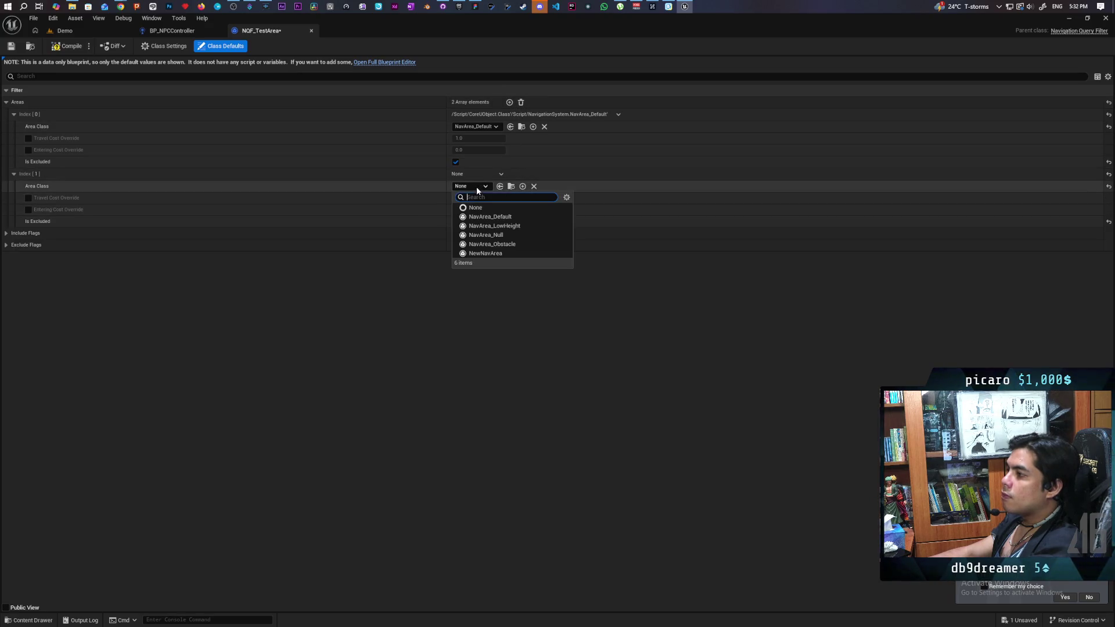
left_click(526, 244)
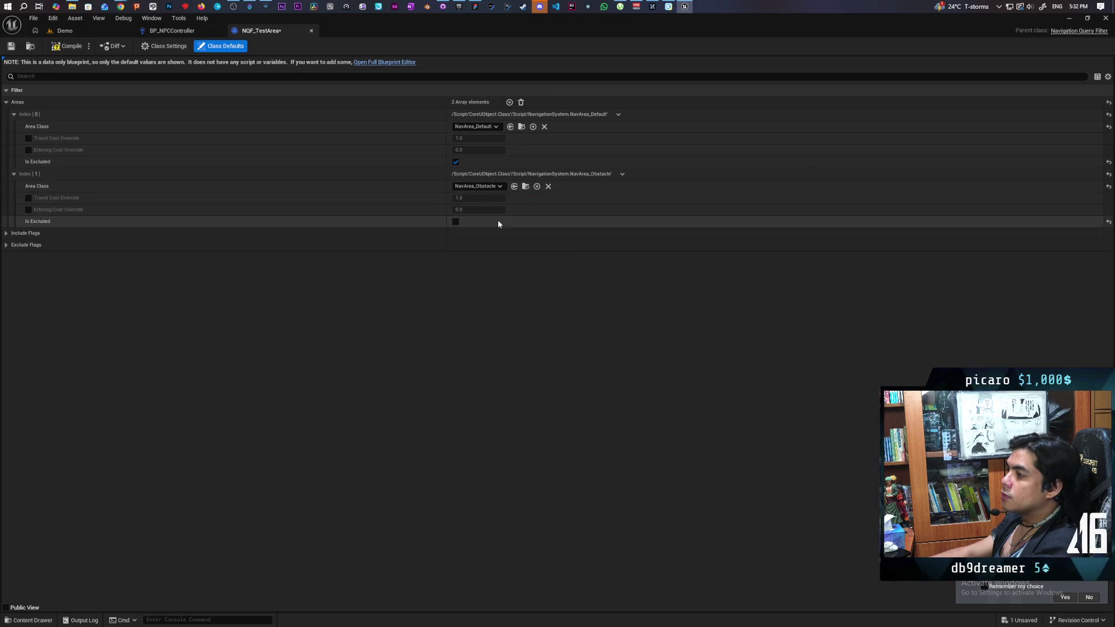
left_click(28, 198)
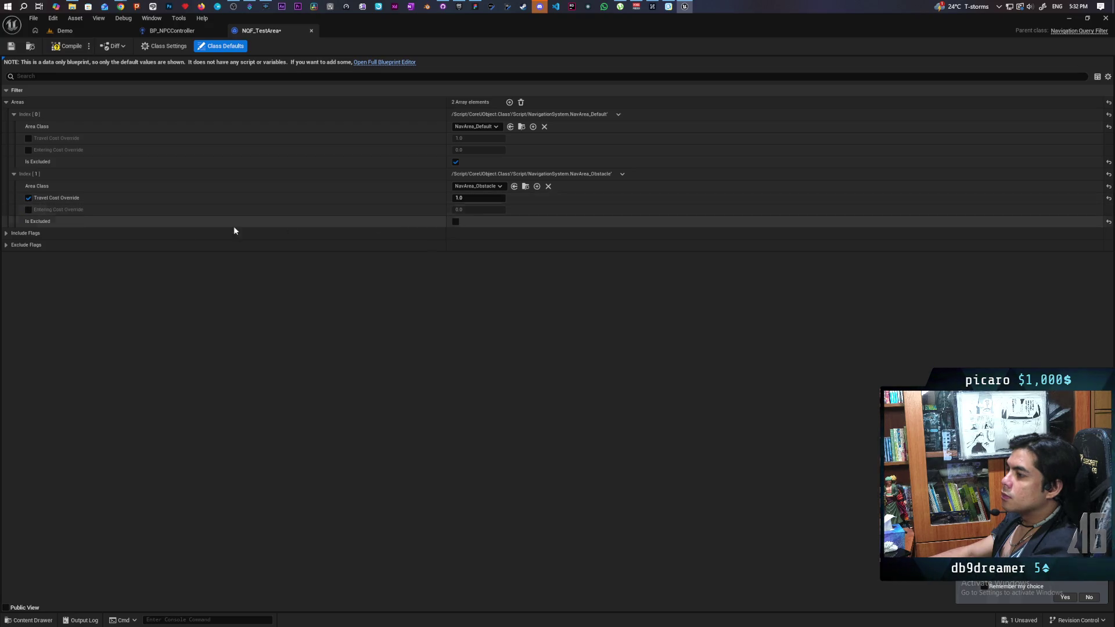
left_click(467, 198)
type("0")
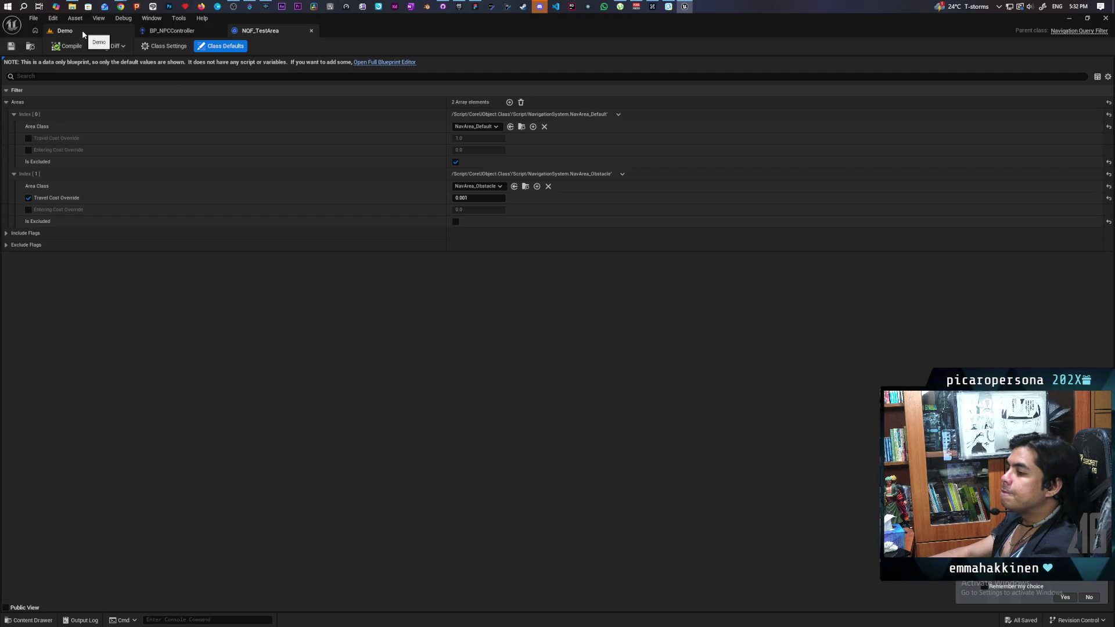
left_click(108, 34)
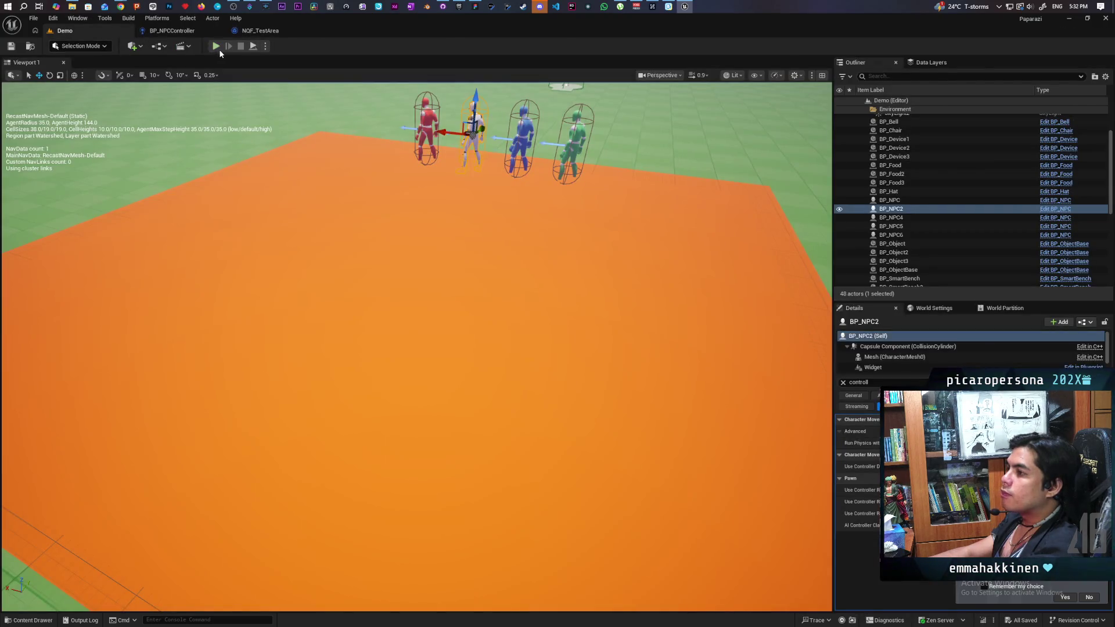
Play-test the Demo level, walking past the NPCs showing 'I need food' bubbles, then stop.
left_click(215, 46)
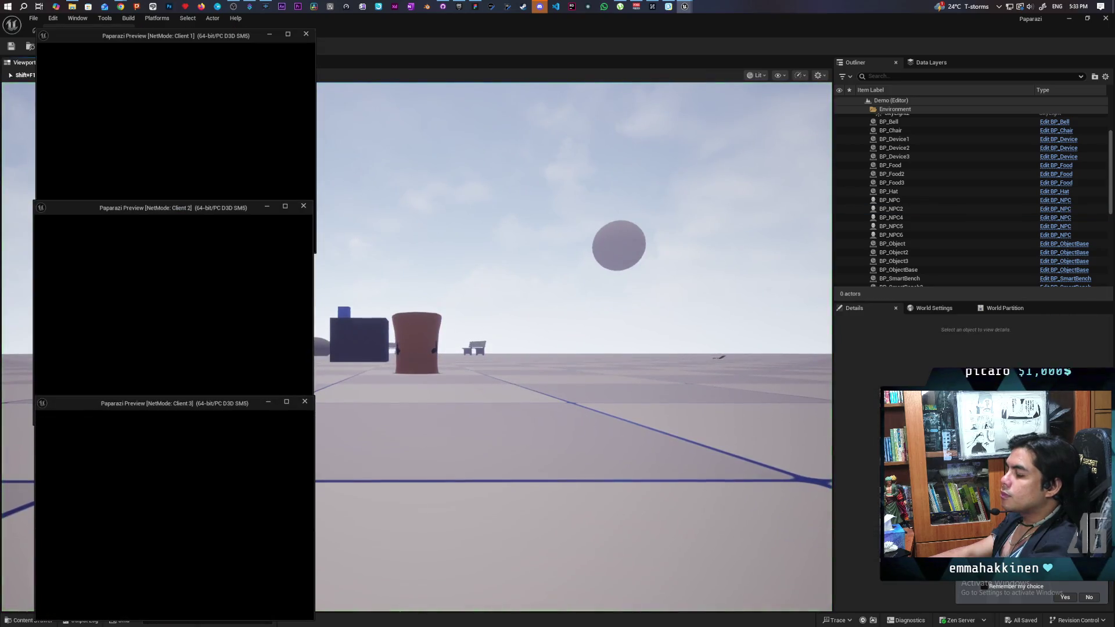
left_click(569, 436)
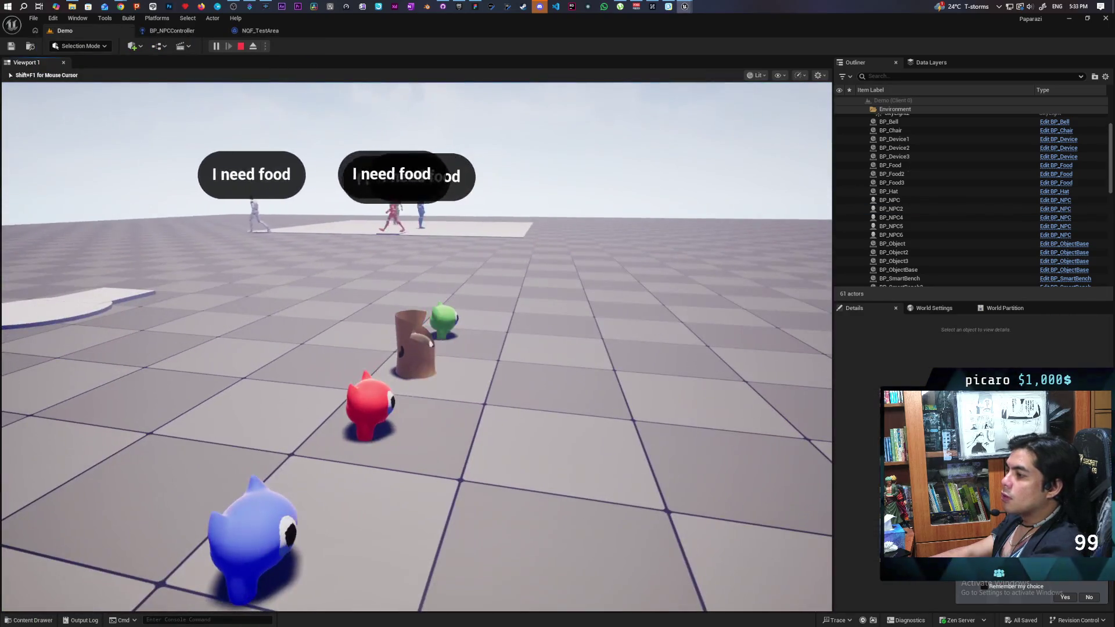
key("w")
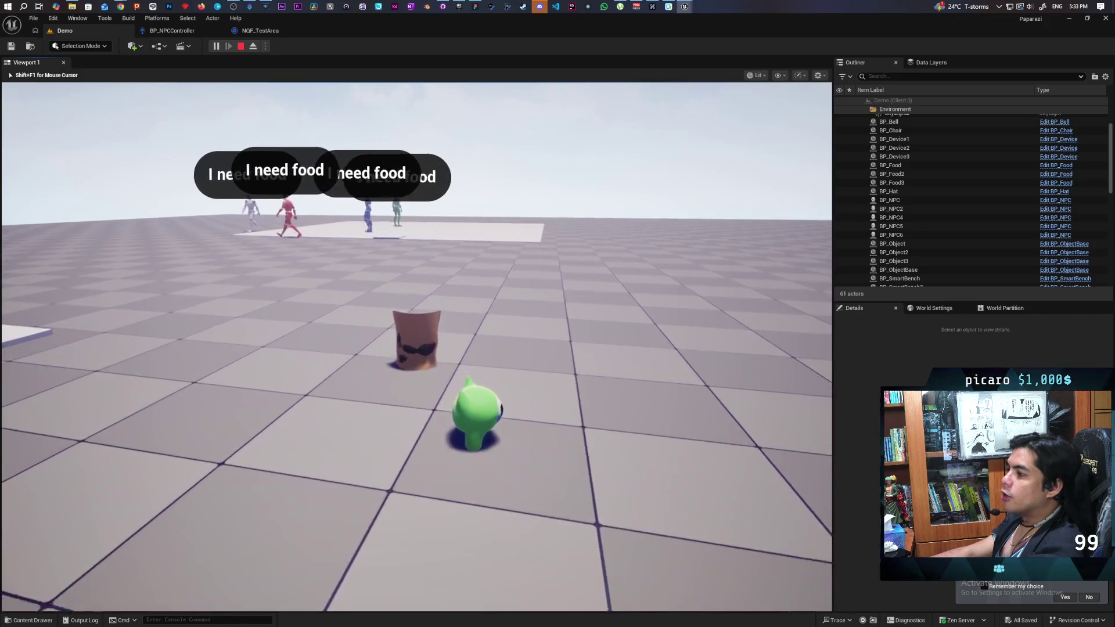
key("w")
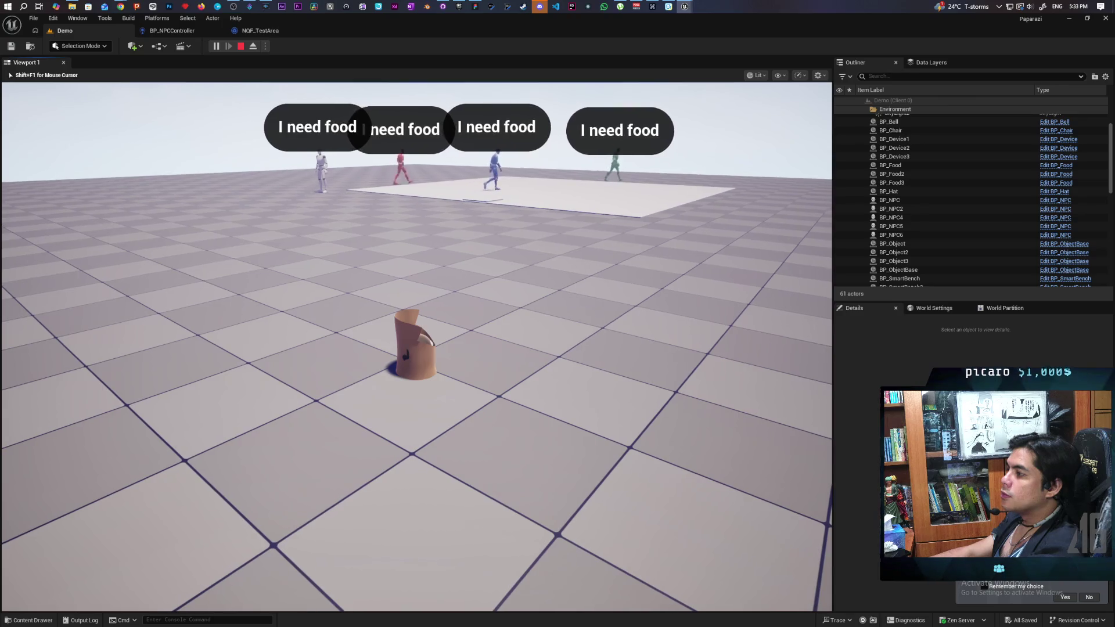
key("w")
key("a")
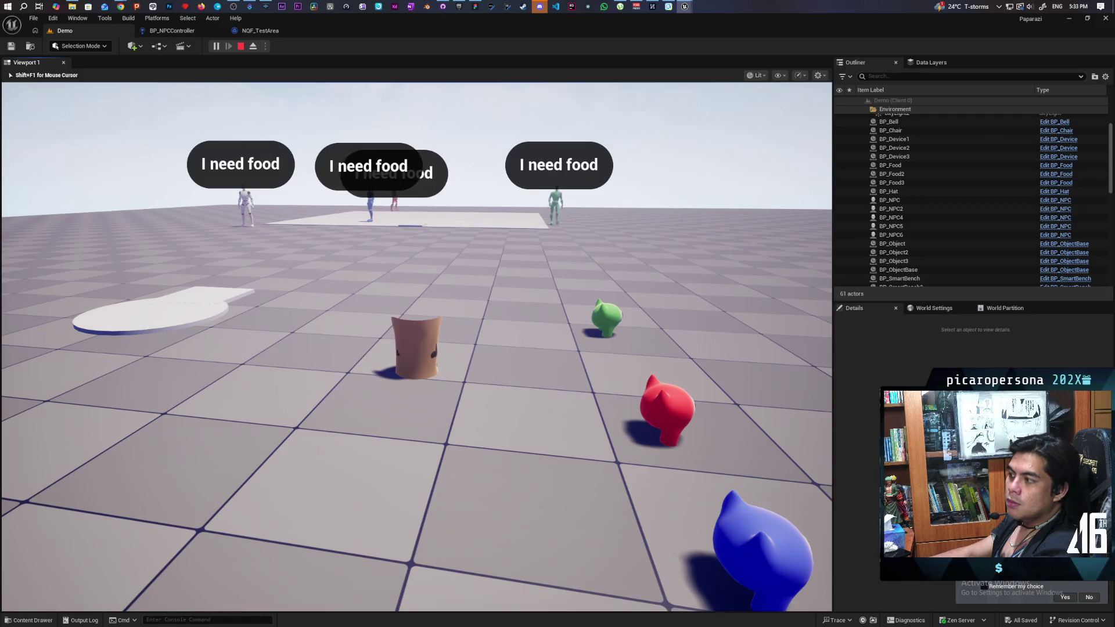
key("w")
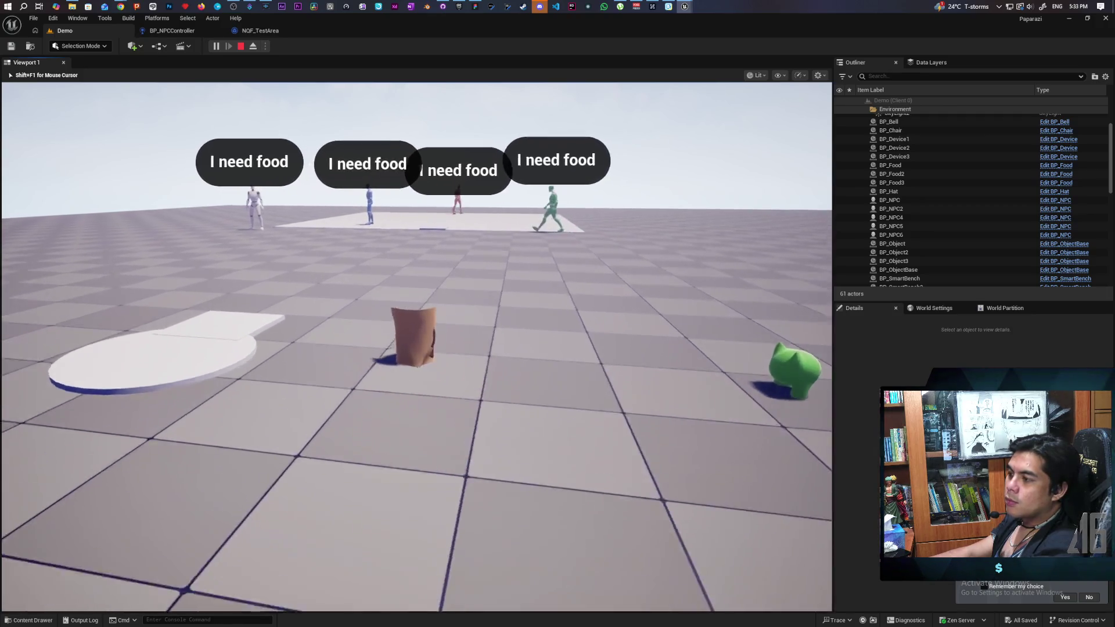
key("s")
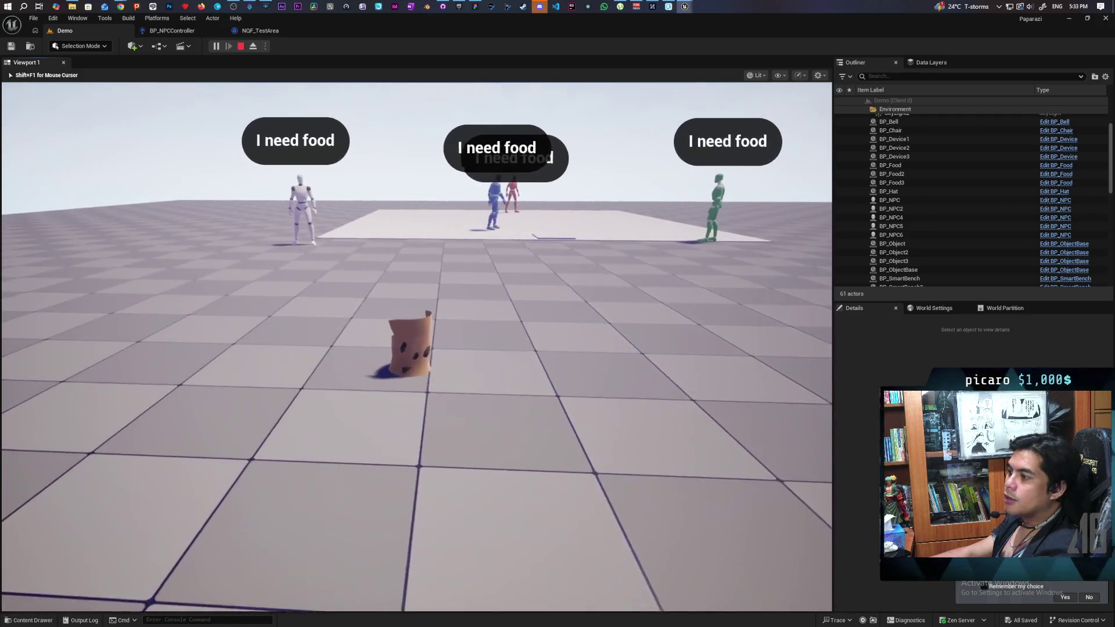
key("Escape")
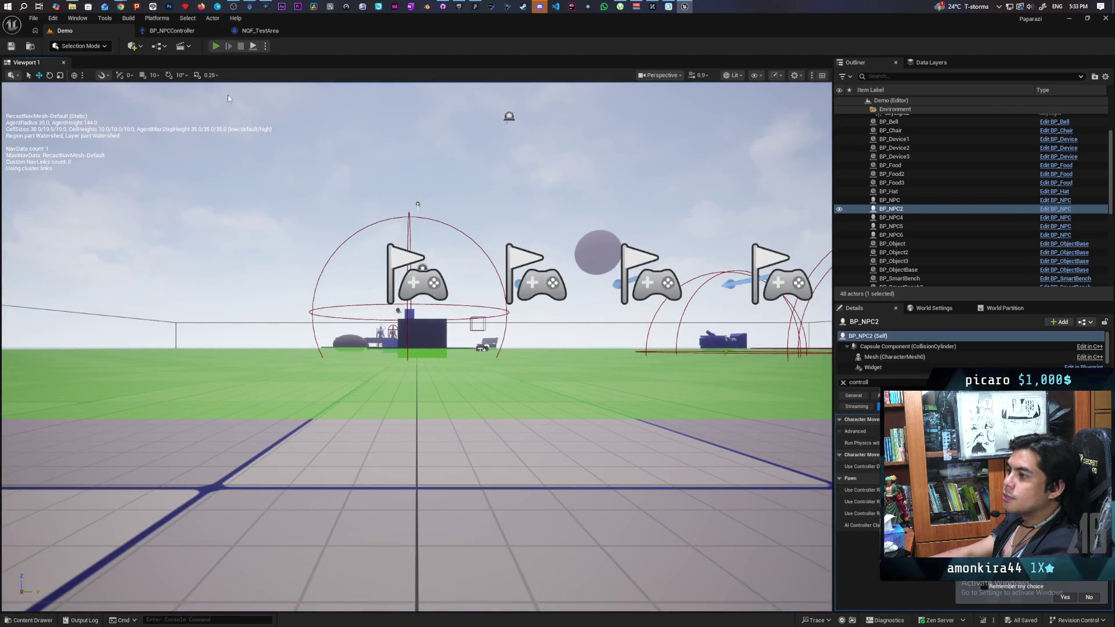
Launch a new Play-in-Editor session with Alt+P to see the NPCs' 'I need food' requests.
key("alt+p")
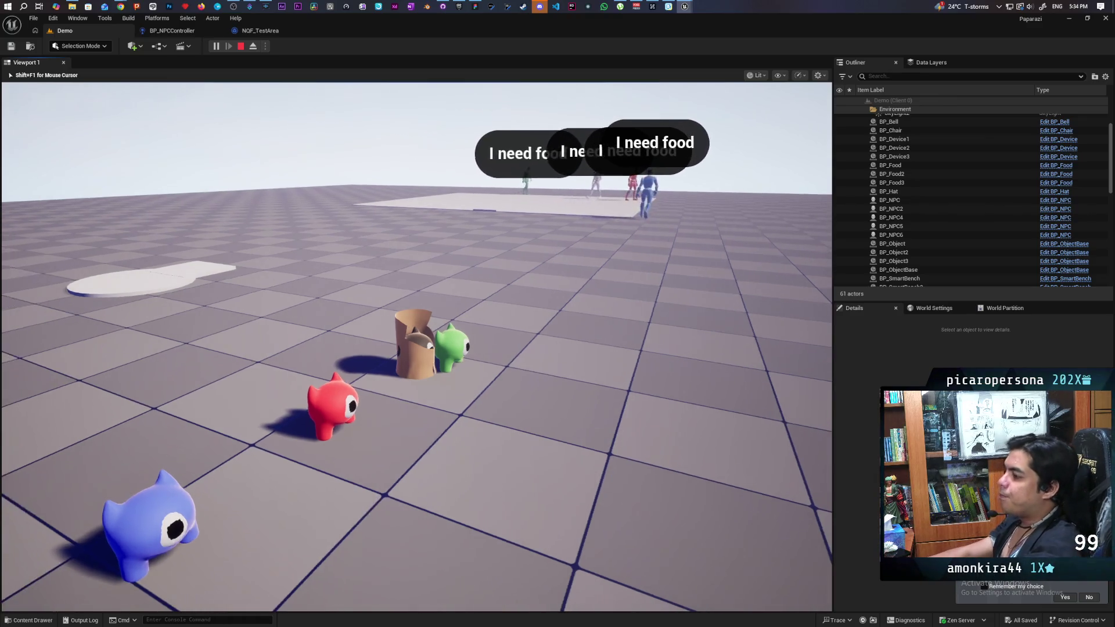
Walk around the wooden figure, box and food-requesting NPCs, then end the play-test with Esc.
mouse_move(417, 347)
key("w")
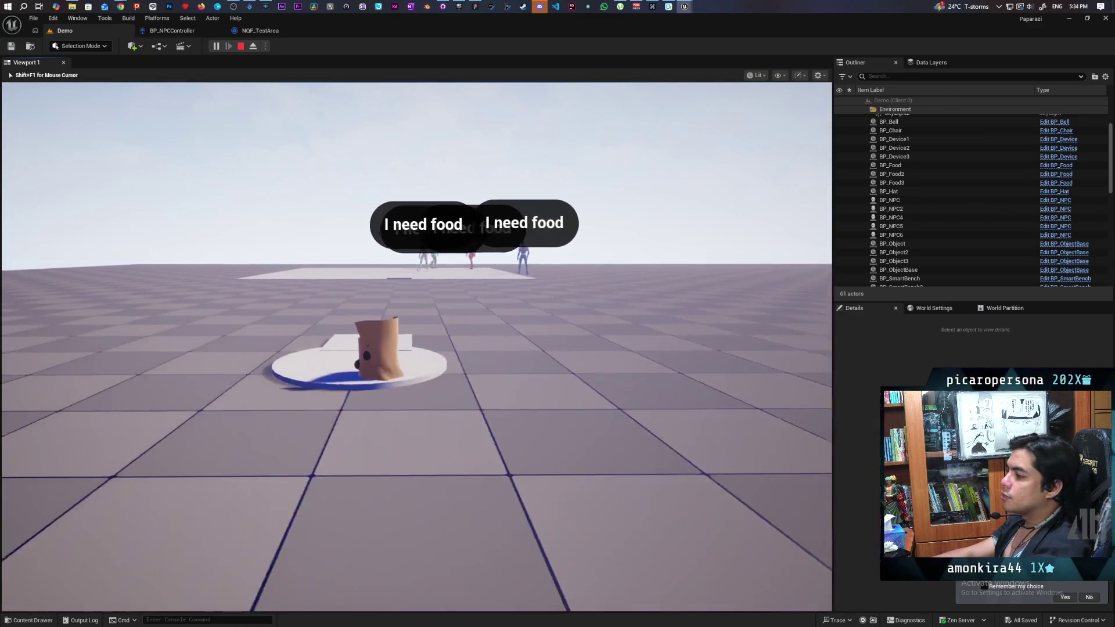
key("s")
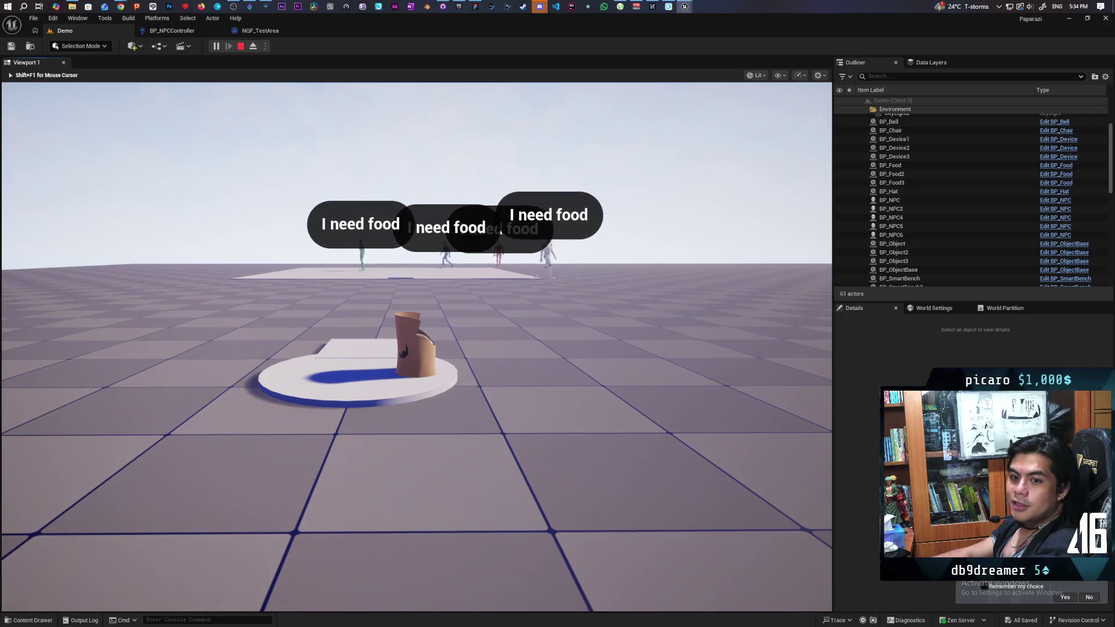
key("w")
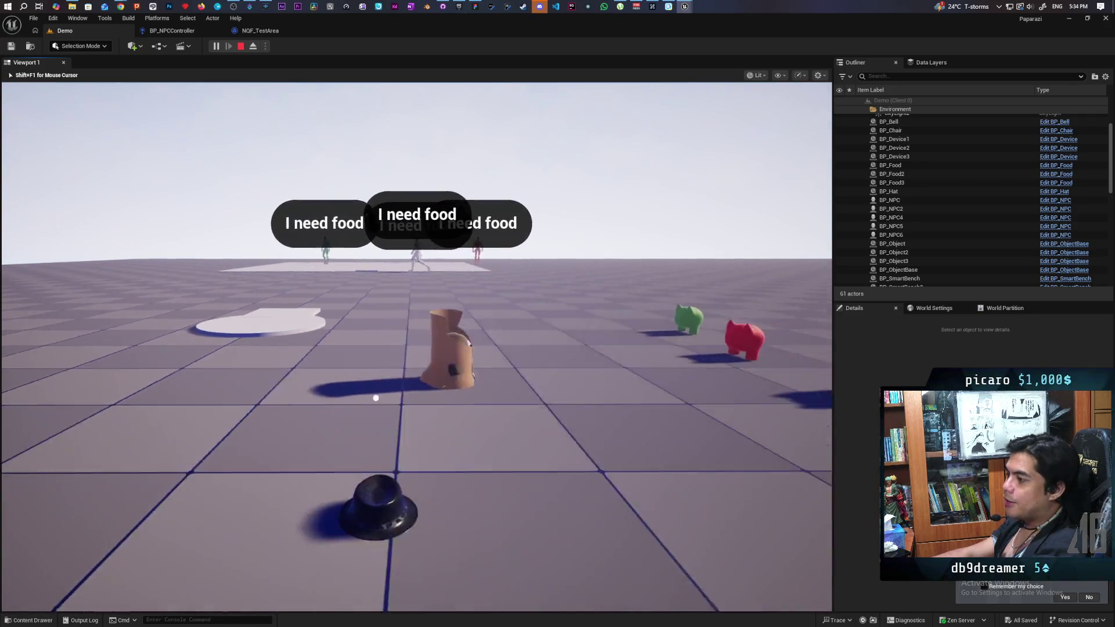
key("s")
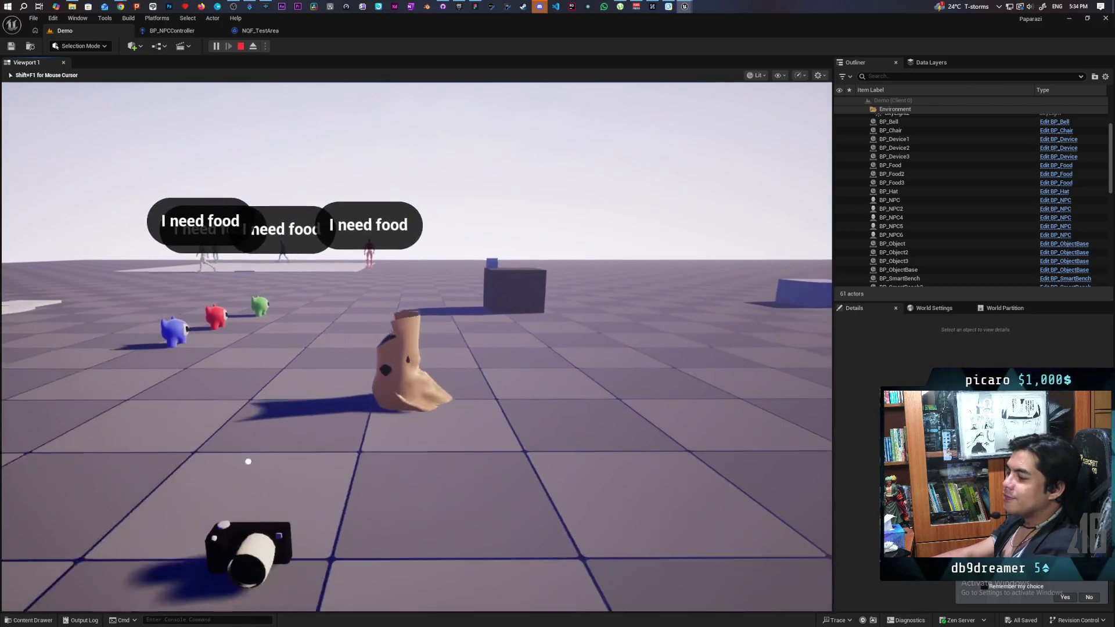
key("d")
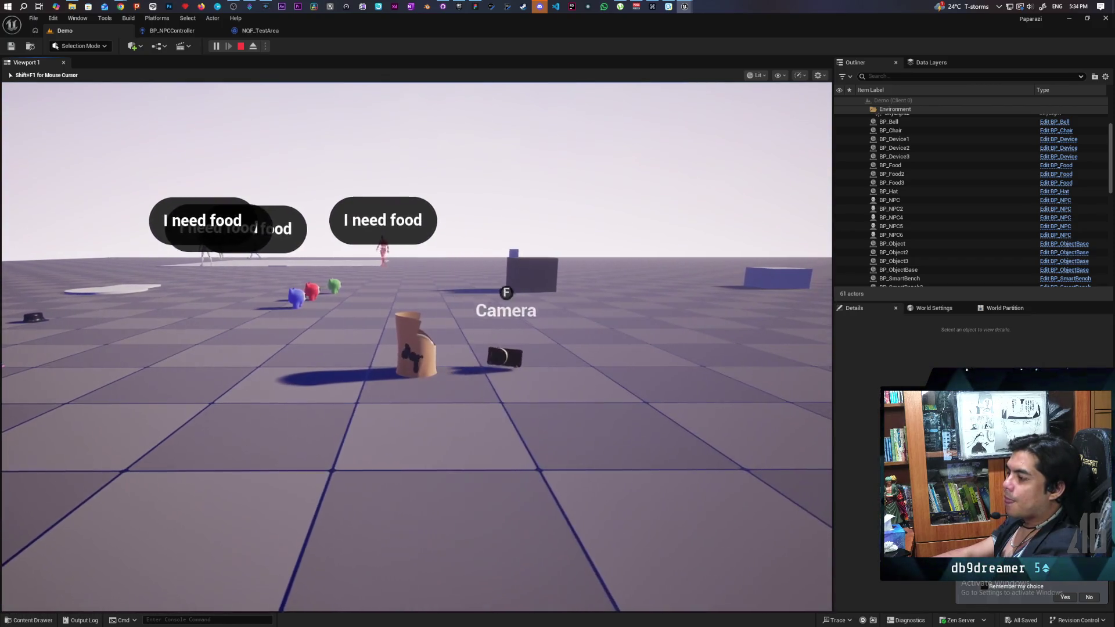
key("w")
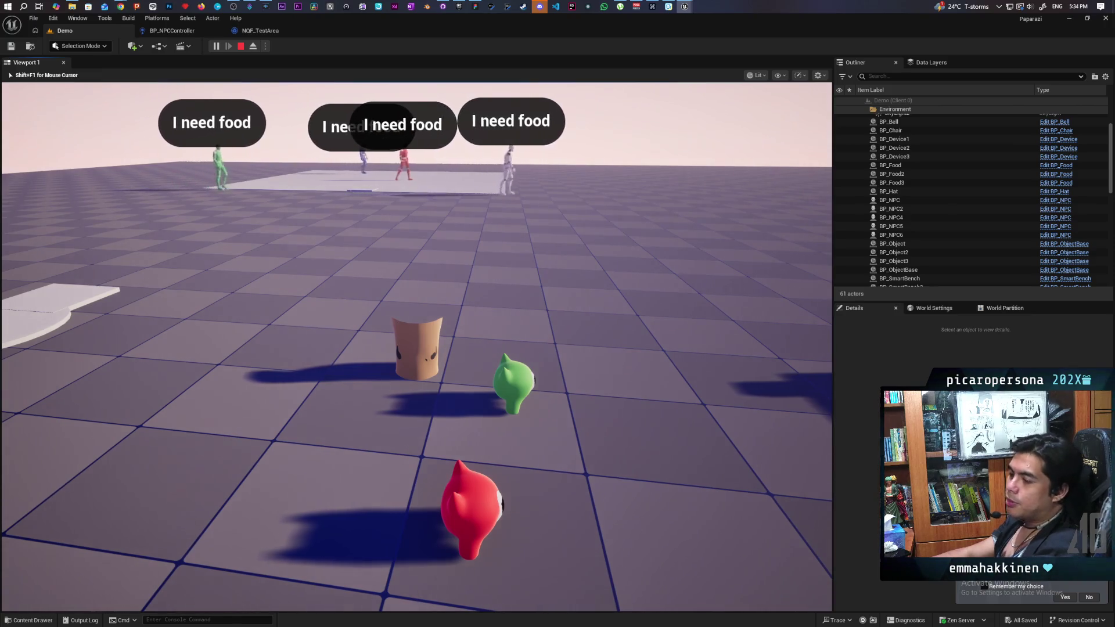
key("a")
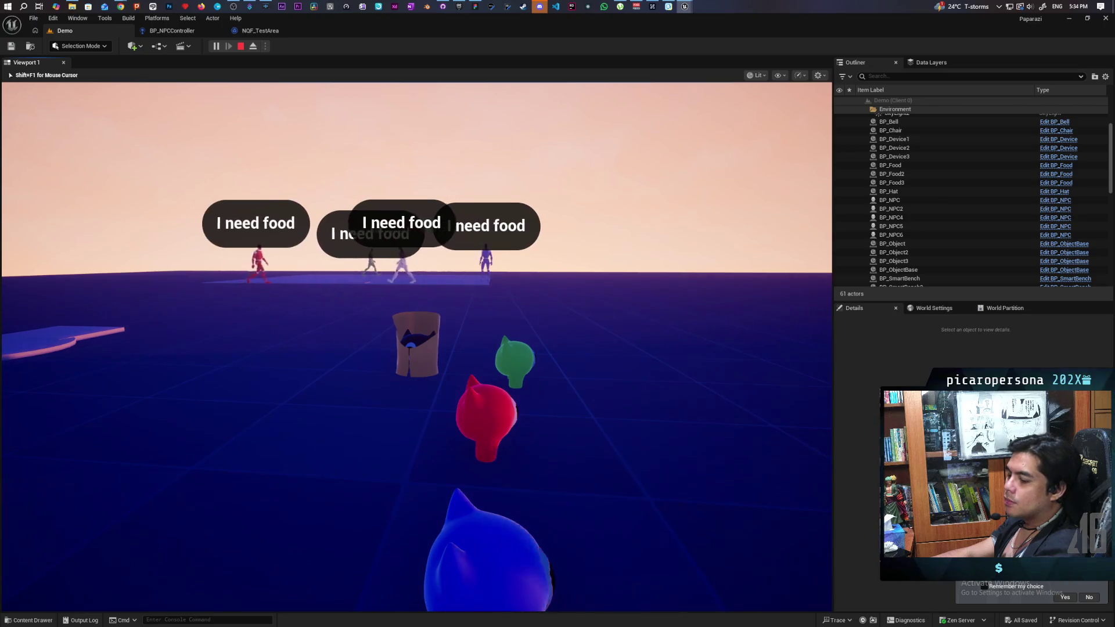
key("Escape")
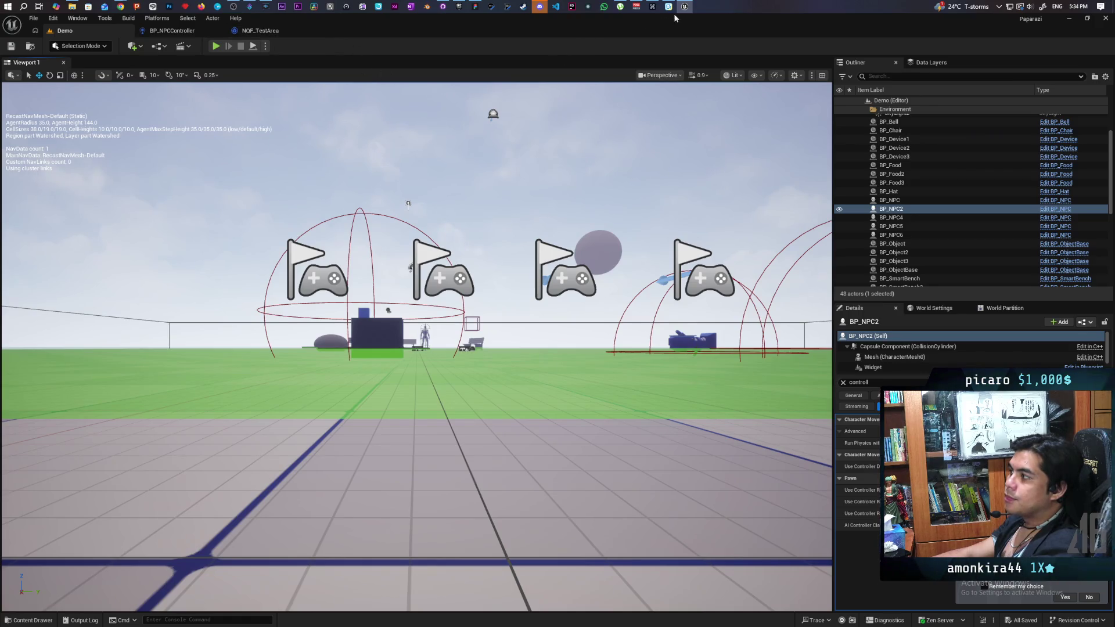
Open the Request_Base blueprint from Content > Core > Requests in the Content Drawer.
key("ctrl+space")
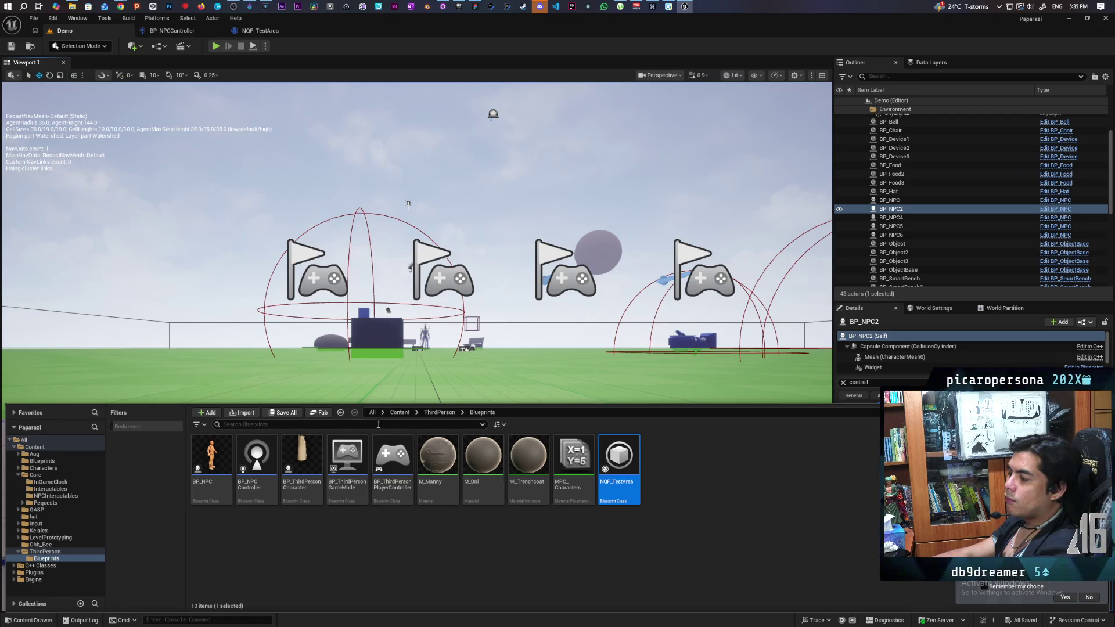
left_click(406, 414)
double_click(347, 456)
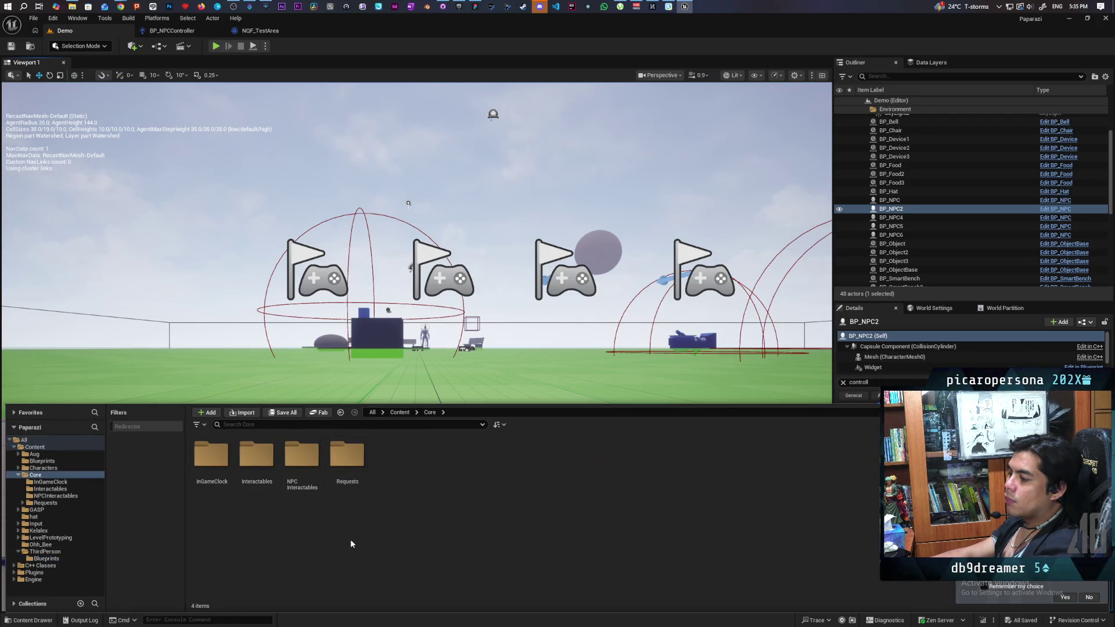
double_click(348, 461)
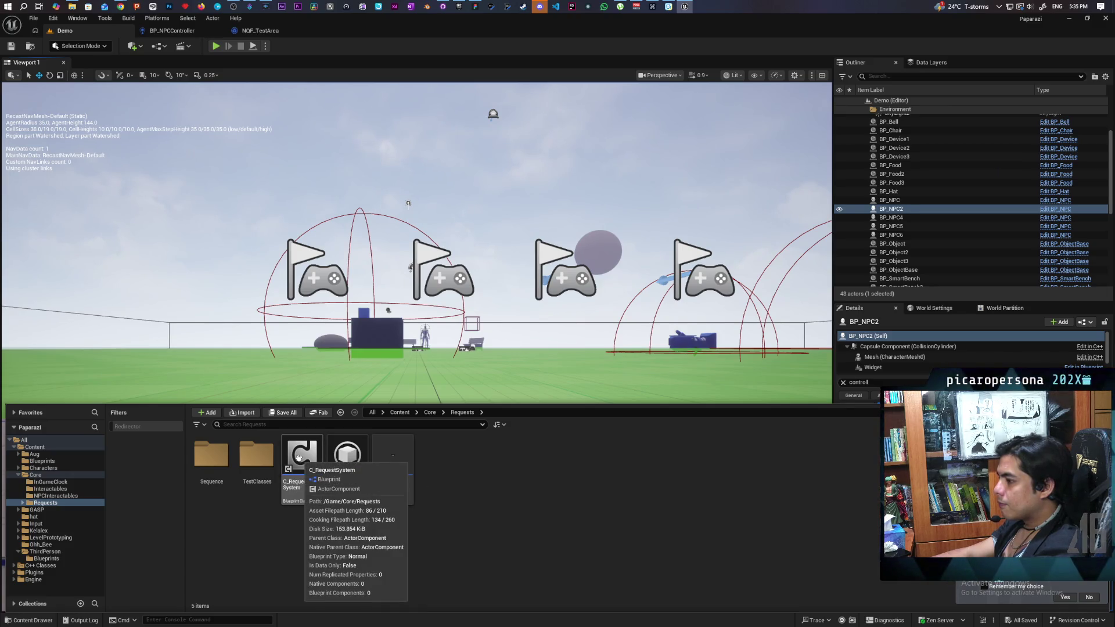
double_click(341, 459)
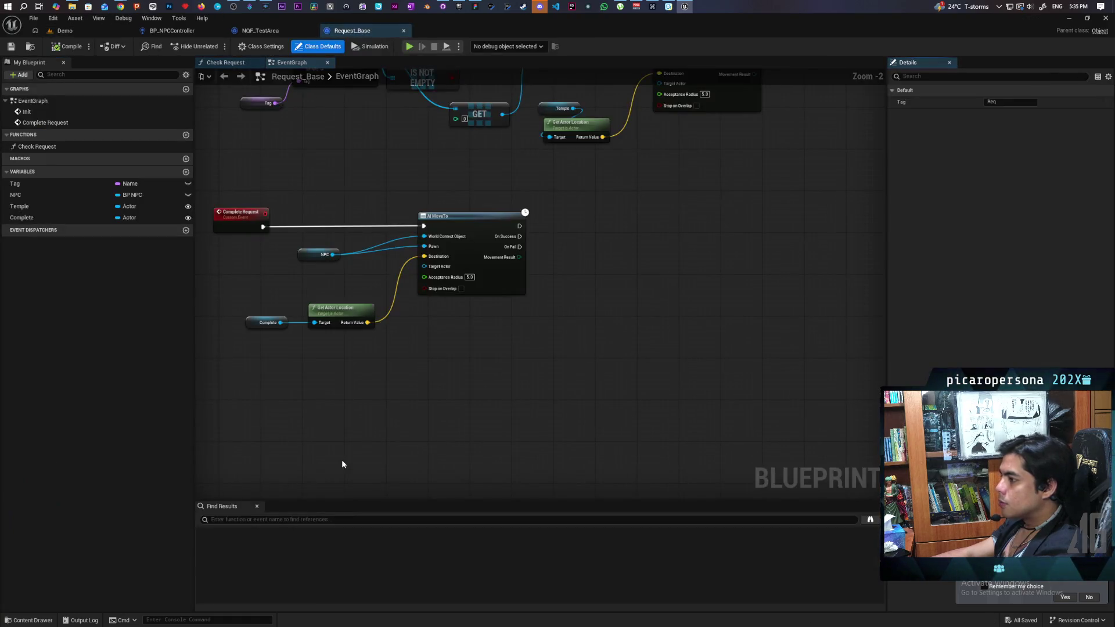
Move the Temple, Get Actor Location and AI MoveTo nodes to the right.
scroll(546, 371, "down", 2)
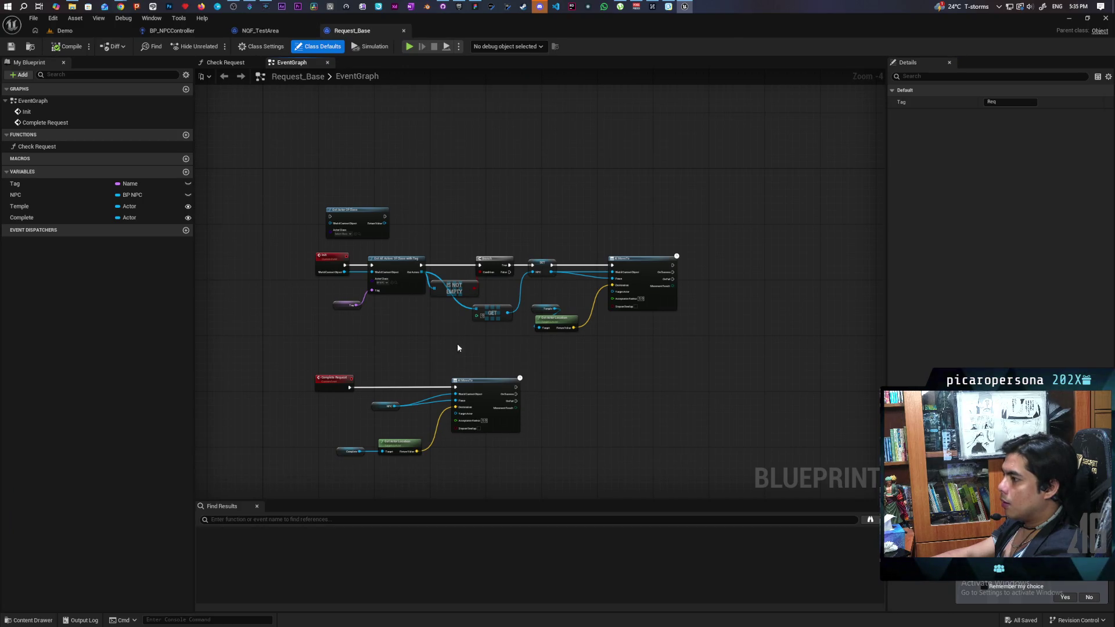
scroll(434, 340, "up", 4)
left_click_drag(520, 362, 269, 371)
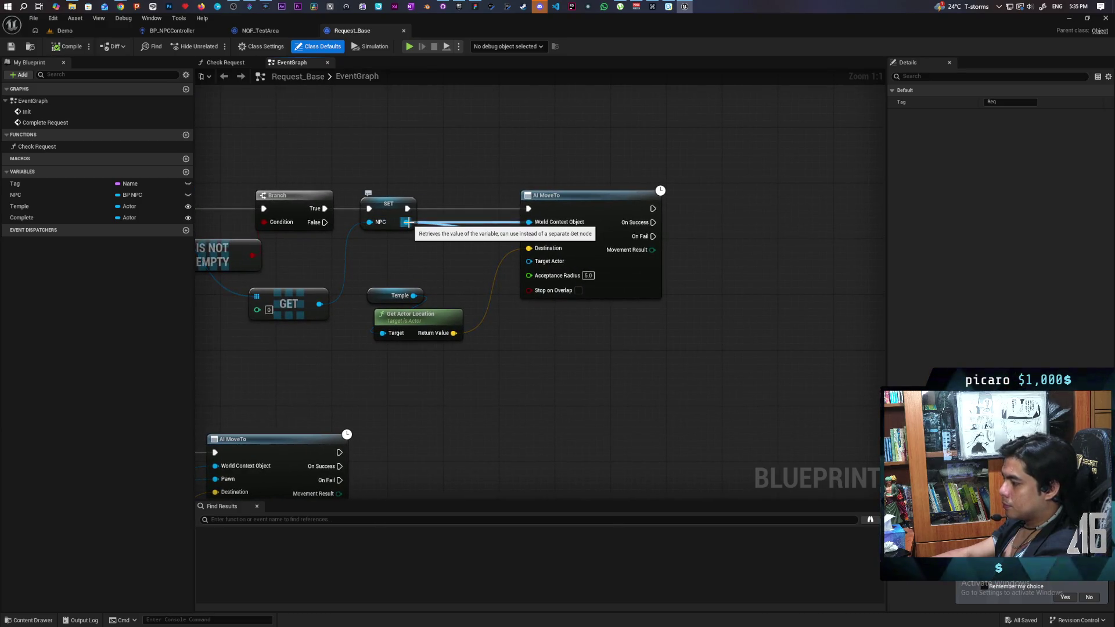
left_click_drag(391, 247, 568, 356)
left_click_drag(594, 203, 789, 204)
left_click(672, 219)
Add a Cast To BP_NPC node from the NPC value, then delete it.
left_click_drag(407, 222, 417, 295)
type("cast to")
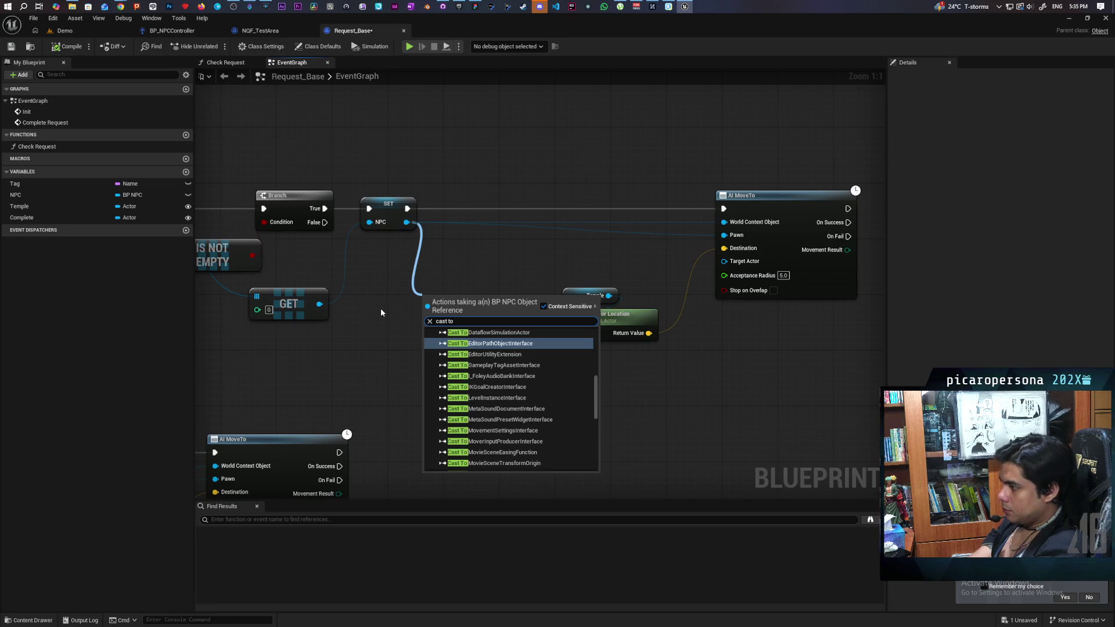
type(" thir")
key("BackSpace")
key("BackSpace")
key("BackSpace")
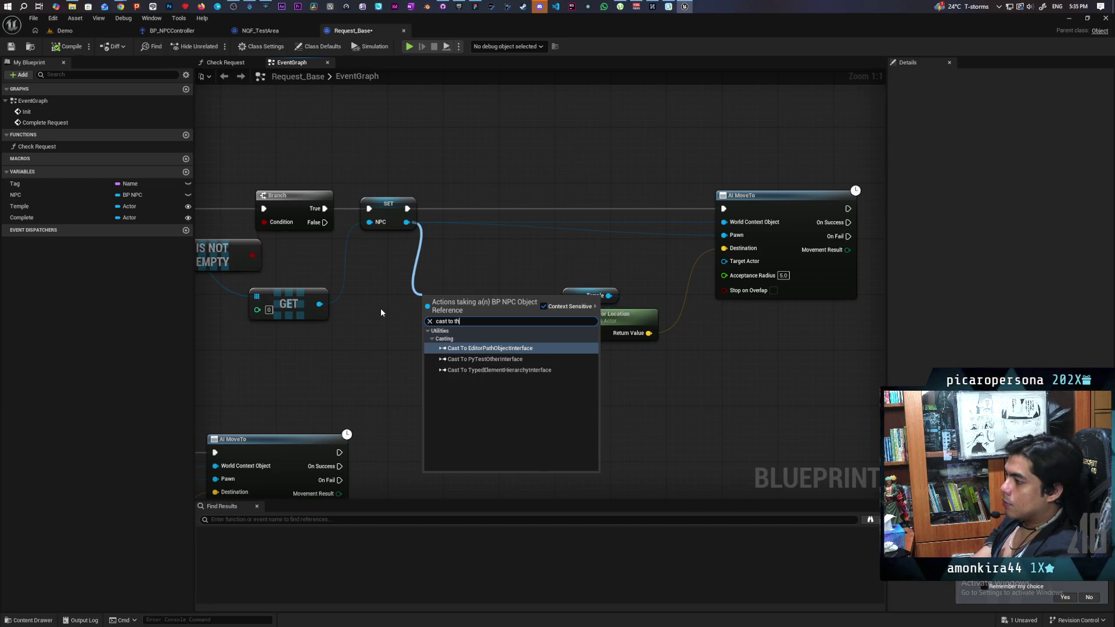
key("Escape")
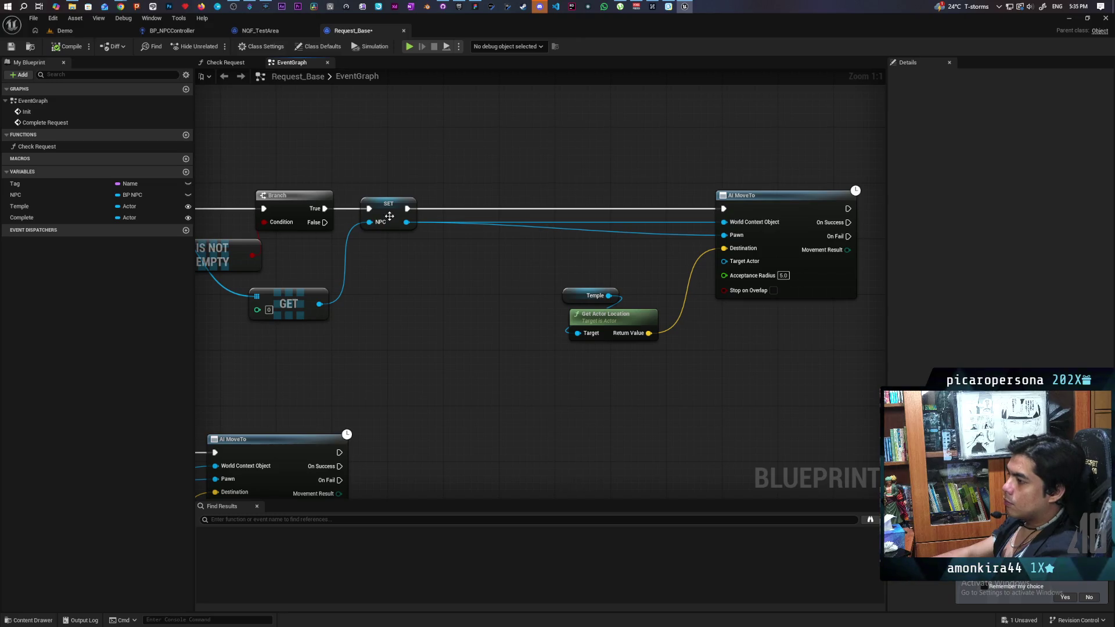
left_click_drag(406, 223, 405, 300)
type("cas")
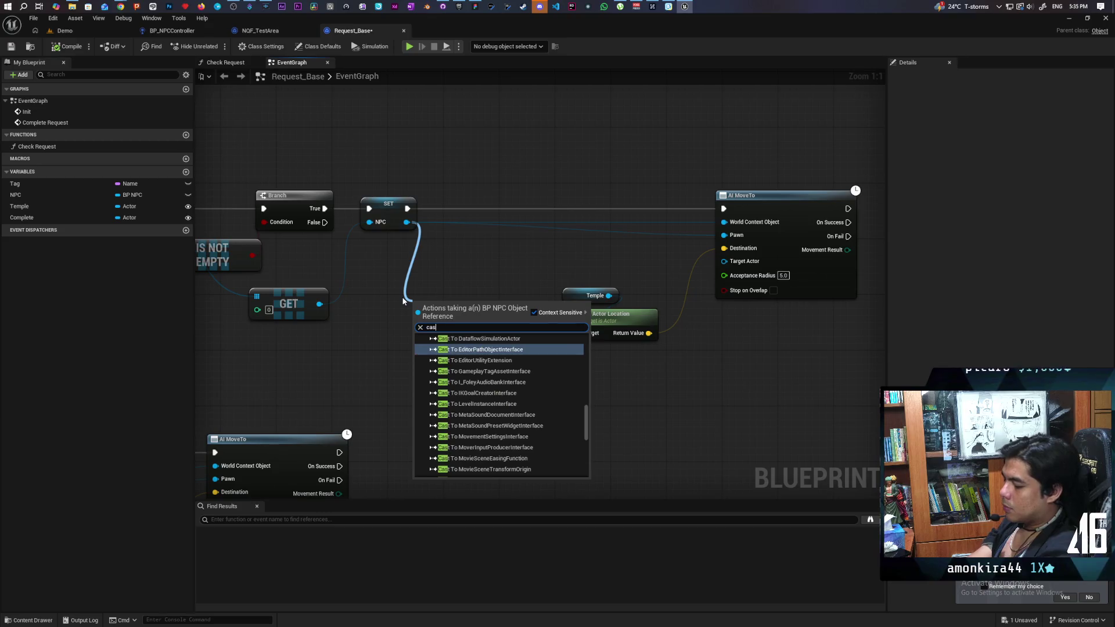
type("t to npc")
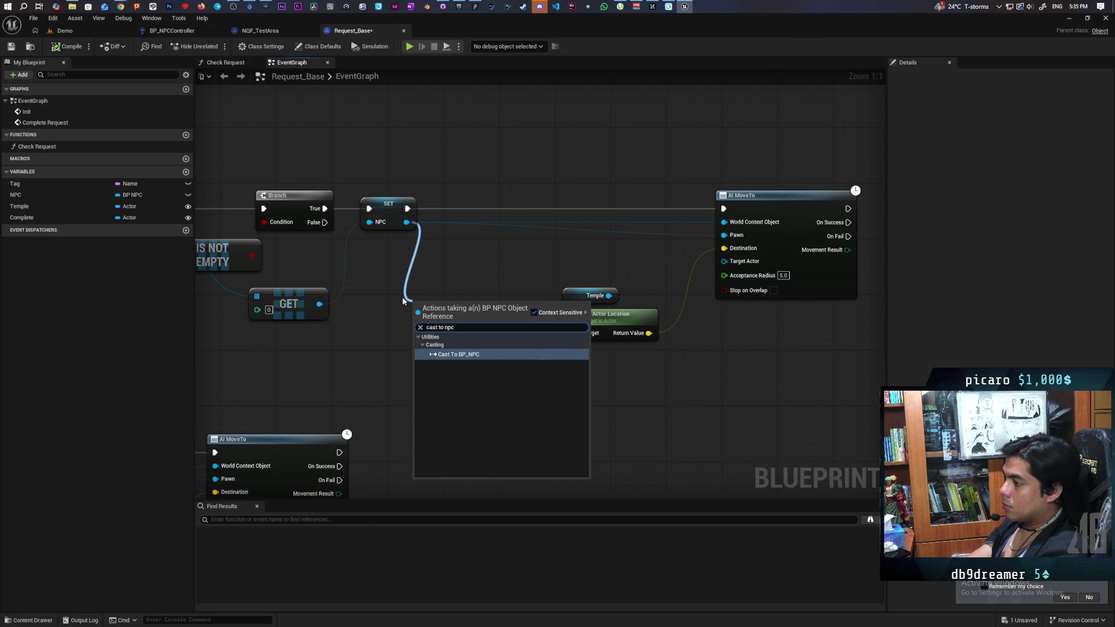
left_click(459, 355)
mouse_move(230, 344)
left_mouse_down()
mouse_move(311, 377)
mouse_move(449, 376)
left_mouse_up()
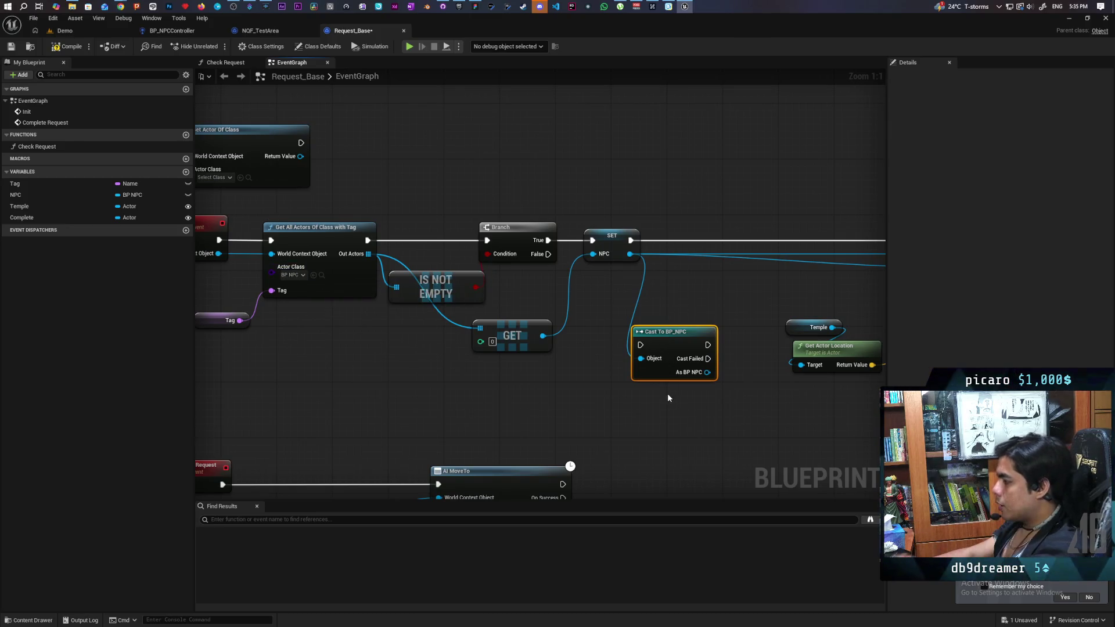
key("Delete")
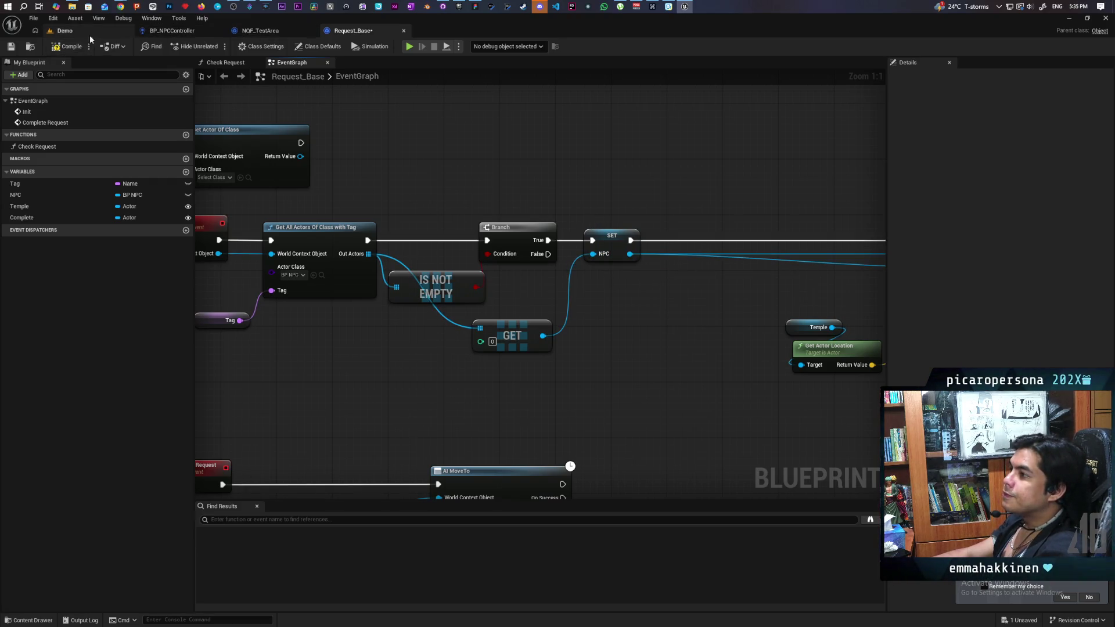
Save all, then select the red NPC in the Demo level and open its blueprint.
left_click(68, 31)
key("ctrl+shift+s")
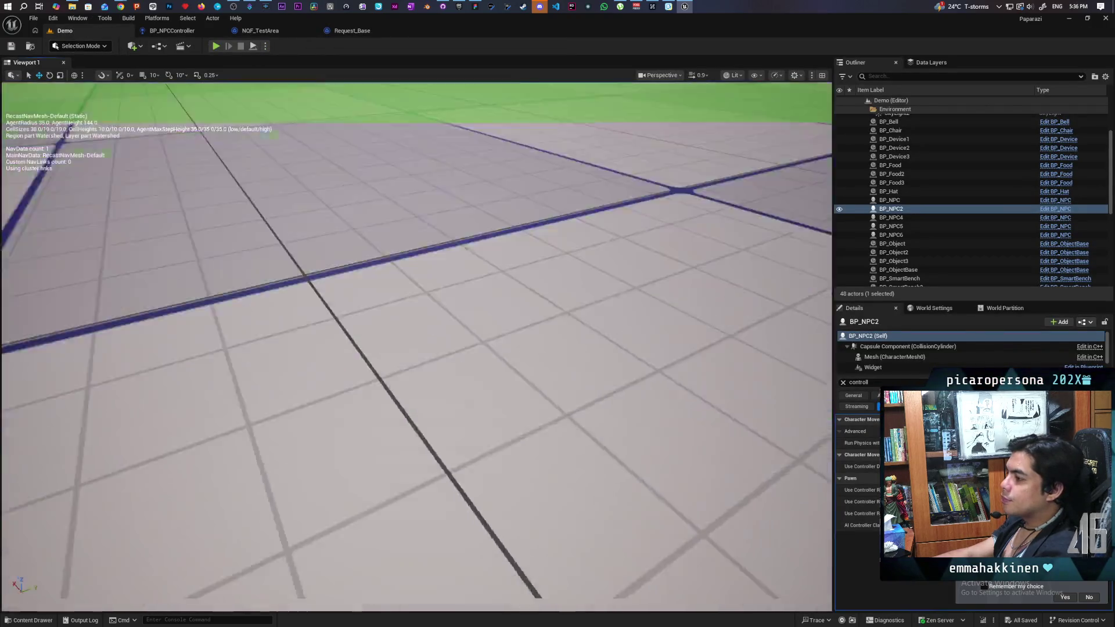
left_click(407, 465)
left_click_drag(569, 426, 377, 288)
key("p")
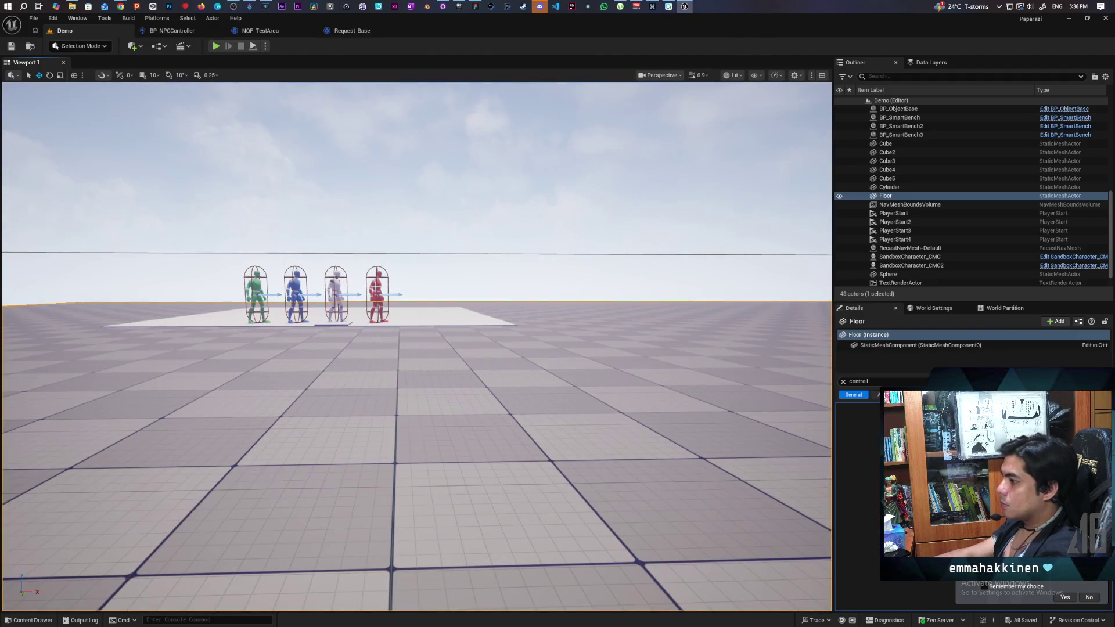
left_click(376, 288)
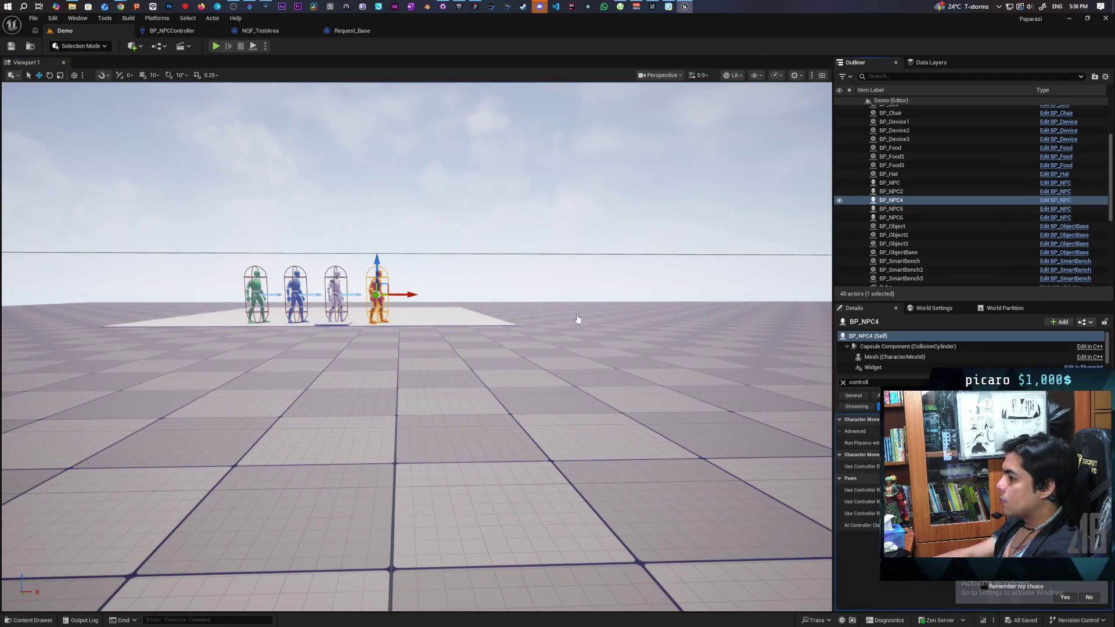
key("ctrl+e")
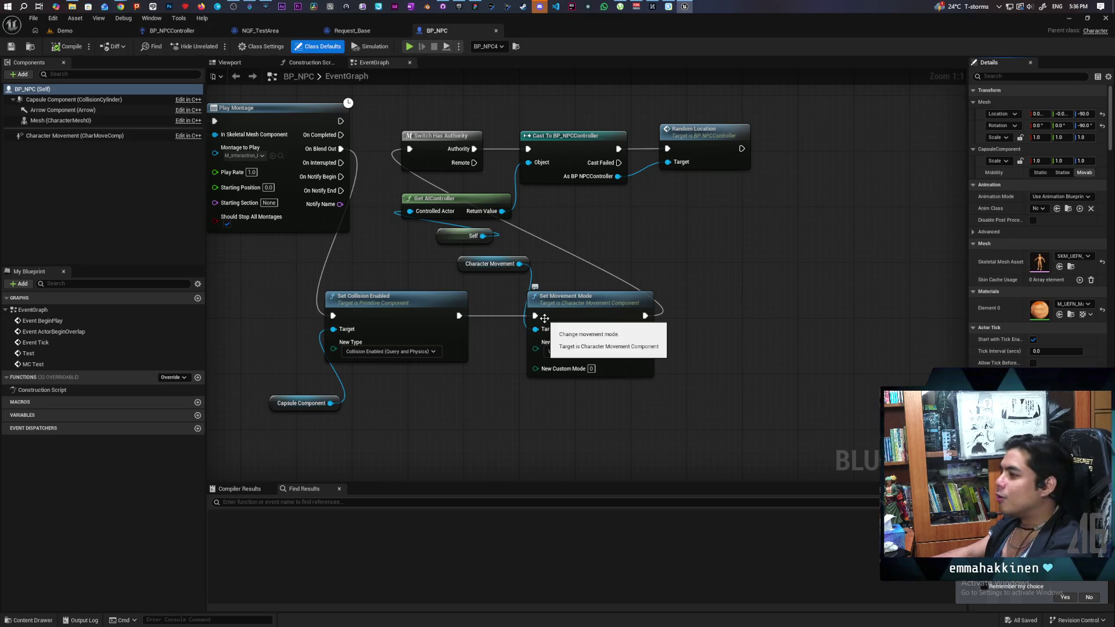
Rearrange the Capsule Component, Set Movement Mode and Character Movement nodes in BP_NPC's EventGraph.
mouse_move(389, 249)
left_mouse_down()
mouse_move(568, 238)
mouse_move(524, 253)
left_mouse_up()
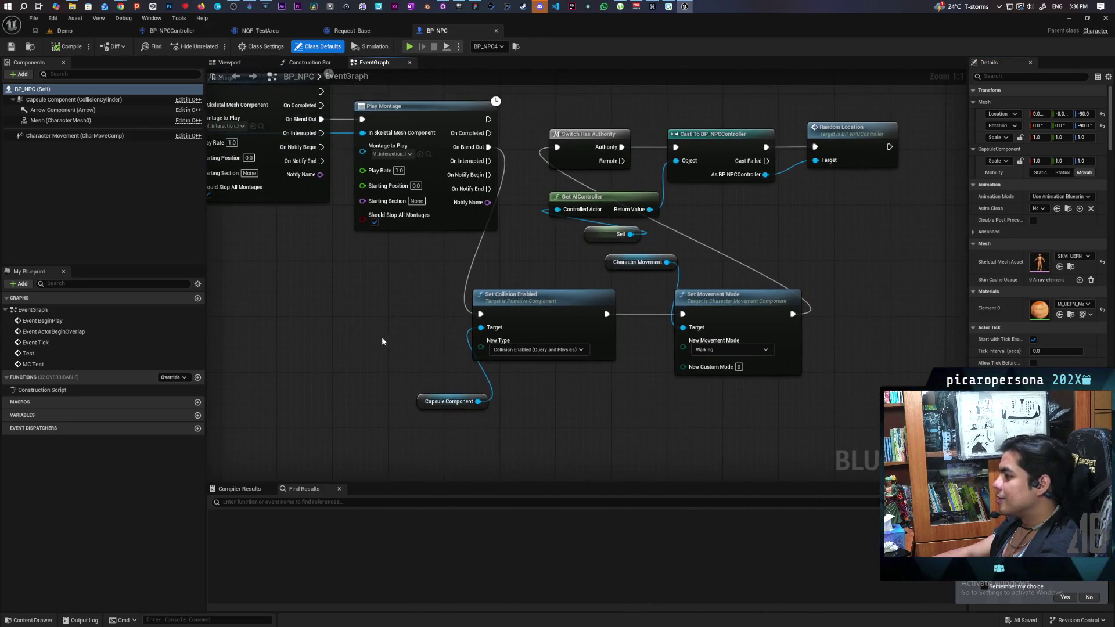
mouse_move(417, 367)
left_mouse_down()
mouse_move(481, 368)
mouse_move(458, 345)
mouse_move(495, 354)
mouse_move(490, 375)
left_mouse_up()
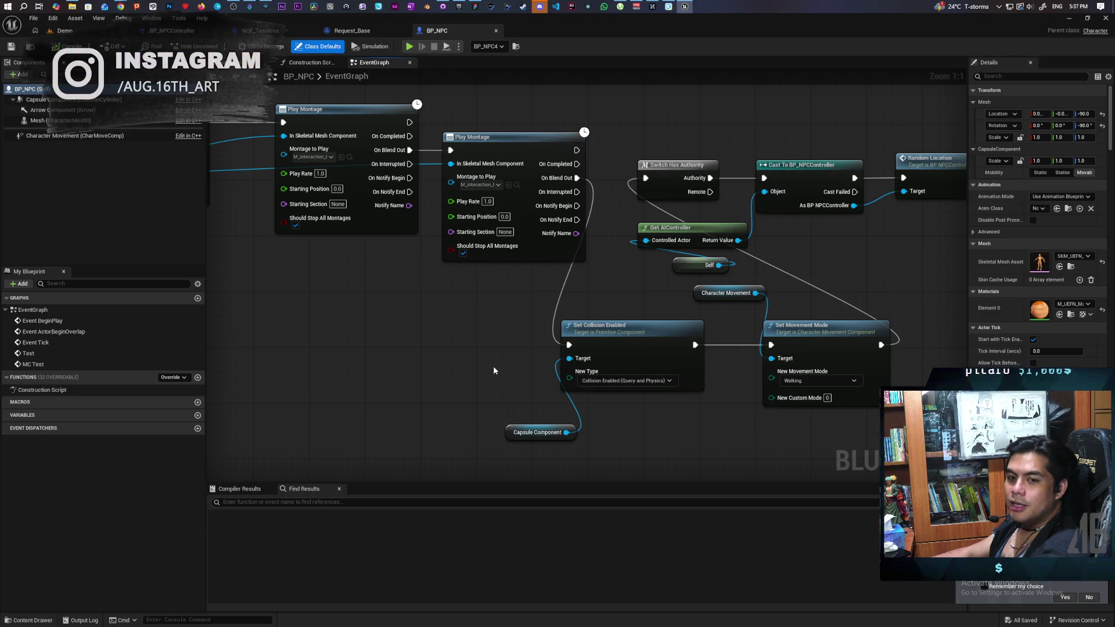
left_click_drag(516, 384, 486, 377)
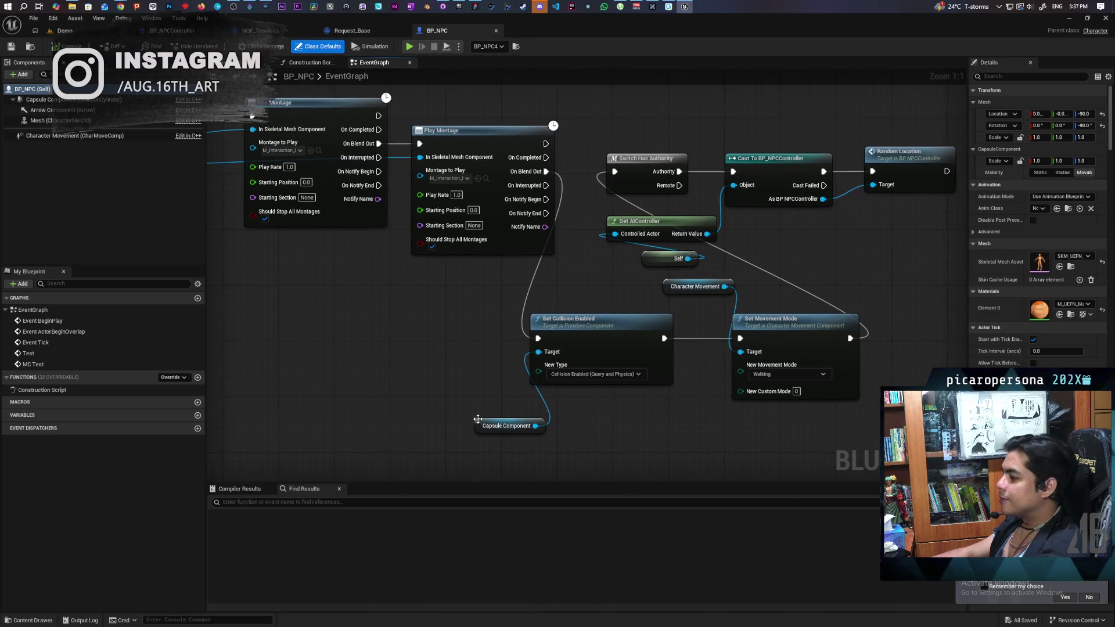
mouse_move(477, 418)
left_mouse_down()
mouse_move(456, 347)
mouse_move(447, 349)
left_mouse_up()
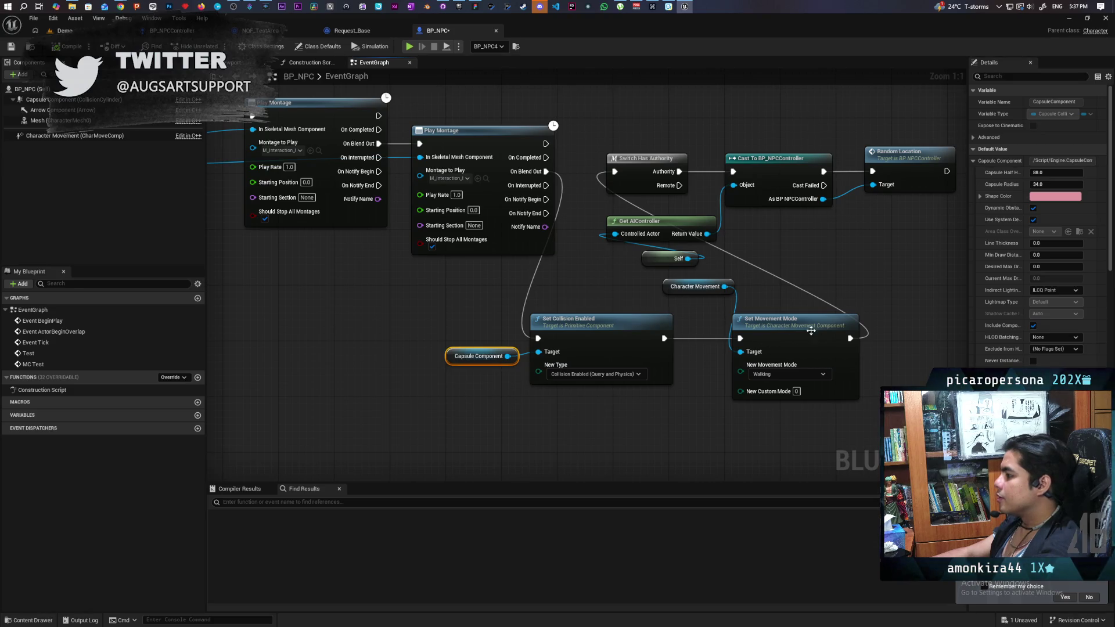
left_click_drag(807, 332, 842, 332)
left_click(730, 357)
left_click_drag(662, 292, 709, 353)
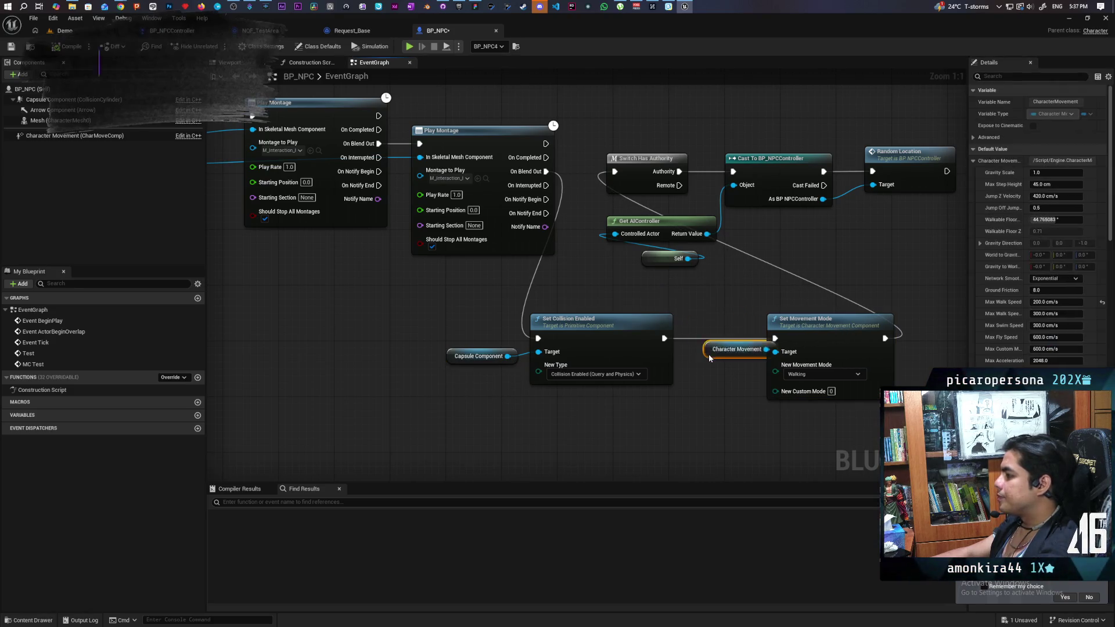
Attach an empty comment bubble to the MC Test event.
left_click_drag(425, 321, 727, 358)
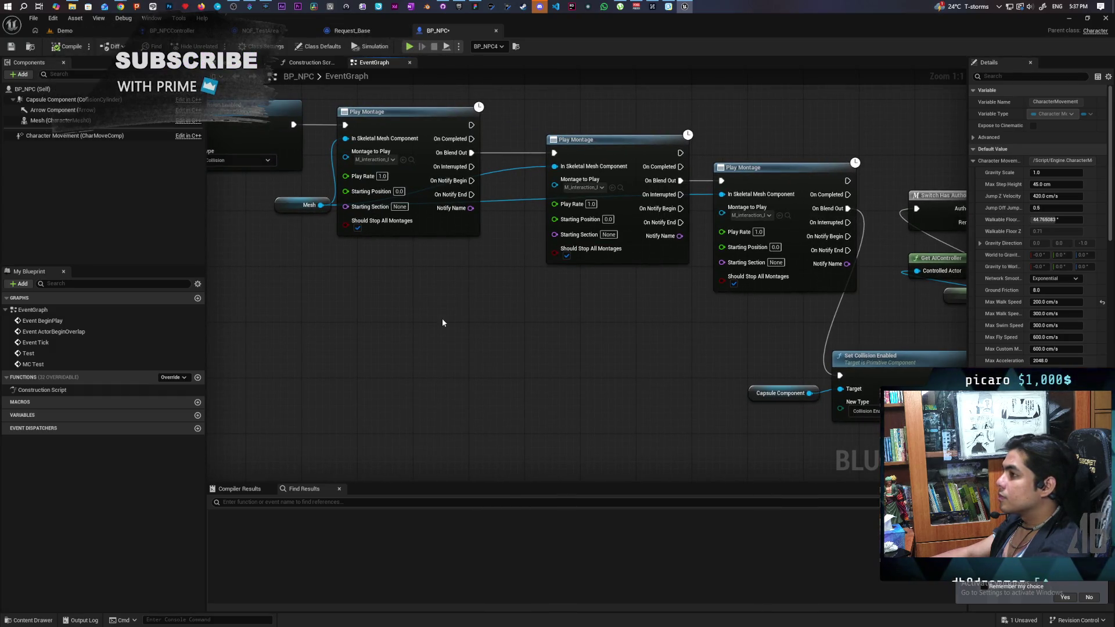
scroll(448, 311, "down", 5)
mouse_move(412, 313)
left_mouse_down()
mouse_move(649, 347)
mouse_move(490, 368)
mouse_move(486, 380)
left_mouse_up()
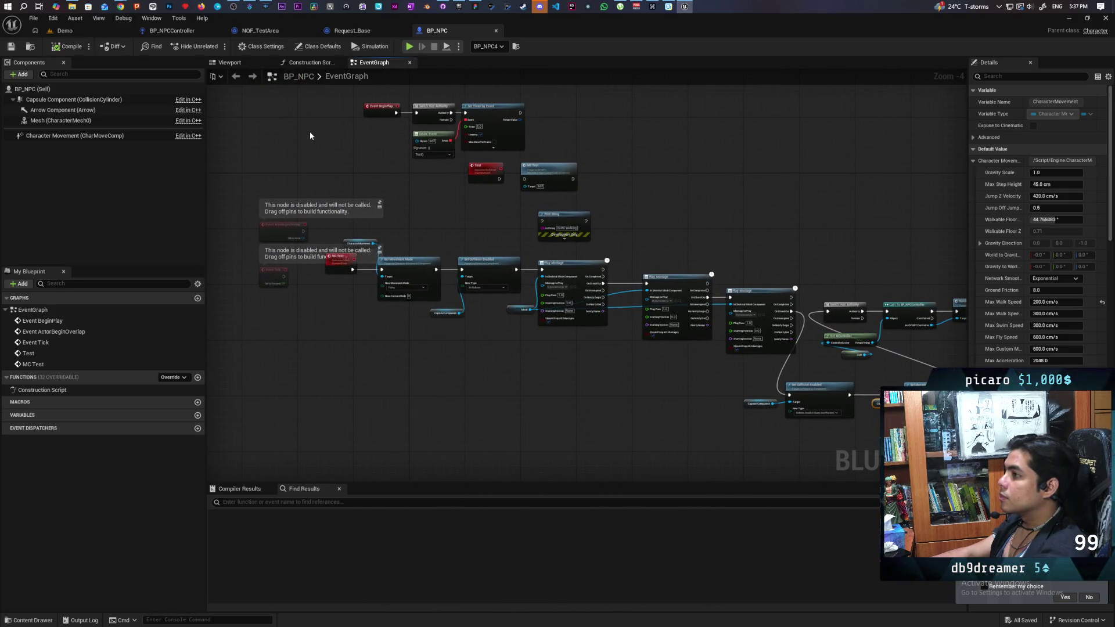
mouse_move(310, 135)
left_mouse_down()
mouse_move(373, 224)
mouse_move(453, 292)
mouse_move(465, 289)
mouse_move(413, 249)
mouse_move(398, 304)
left_mouse_up()
scroll(378, 227, "up", 2)
scroll(439, 267, "down", 2)
scroll(520, 301, "up", 2)
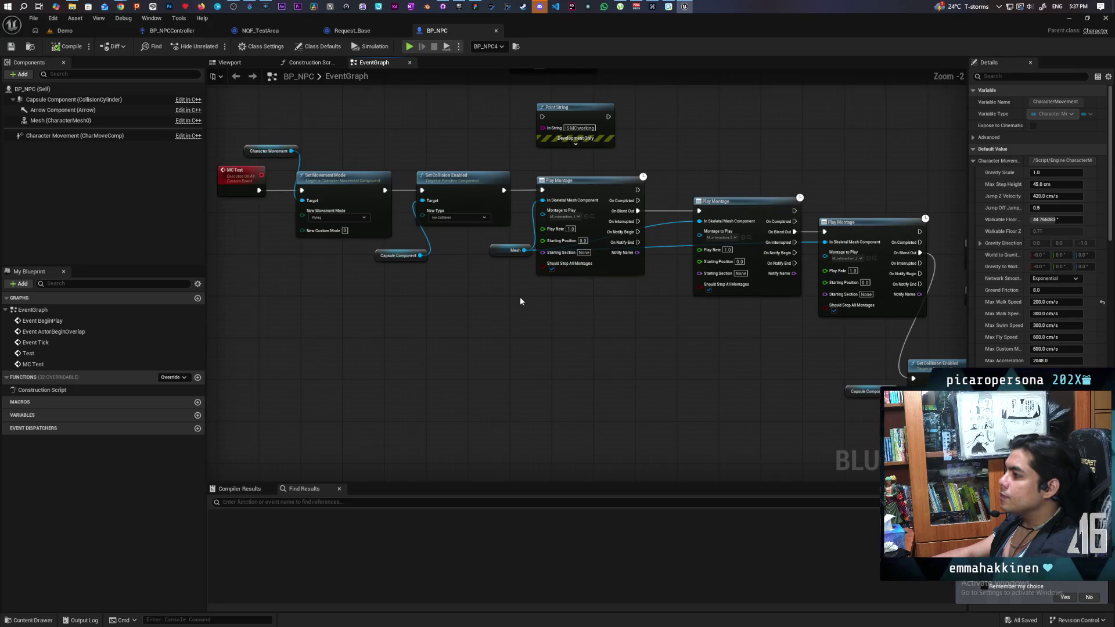
scroll(521, 301, "up", 2)
mouse_move(637, 312)
left_mouse_down()
mouse_move(356, 296)
mouse_move(445, 326)
mouse_move(512, 289)
mouse_move(451, 289)
mouse_move(526, 372)
mouse_move(555, 441)
left_mouse_up()
left_click(511, 317)
left_click(510, 312)
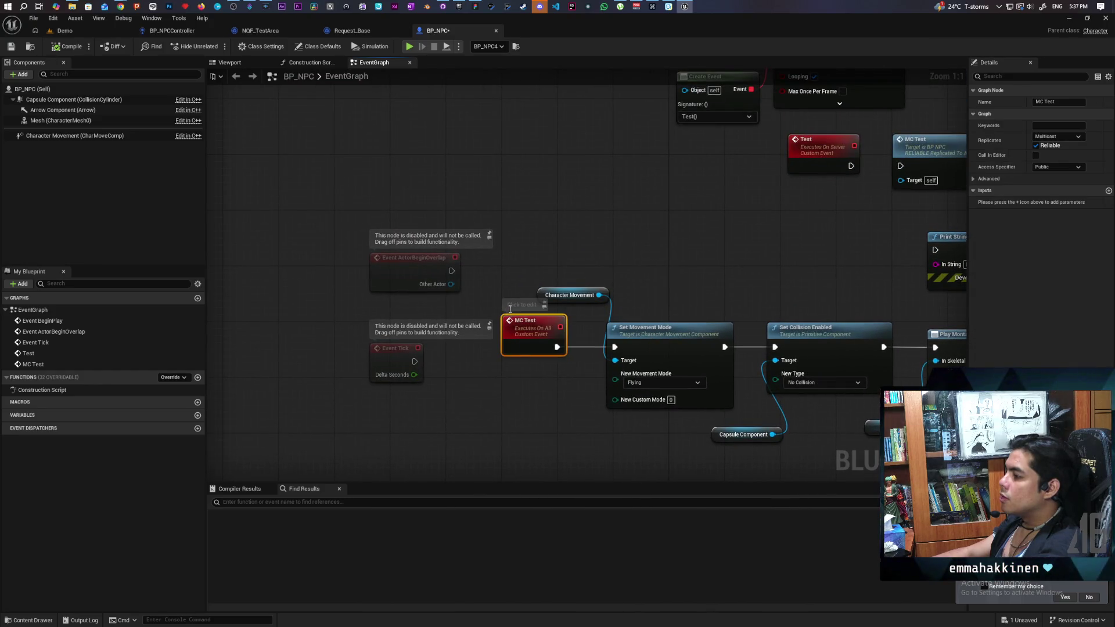
Write the MC Test comment 'Testing Sitting on Chair' and place Character Movement beside Set Movement Mode.
left_click(521, 306)
type("Testing Sitting on Chair")
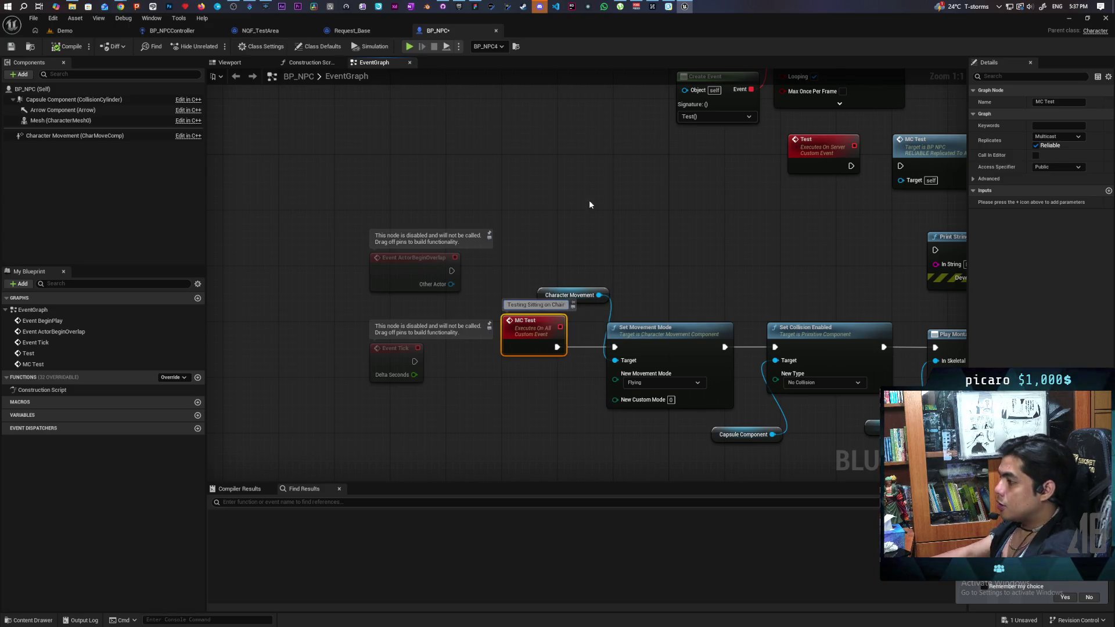
left_click_drag(572, 295, 641, 302)
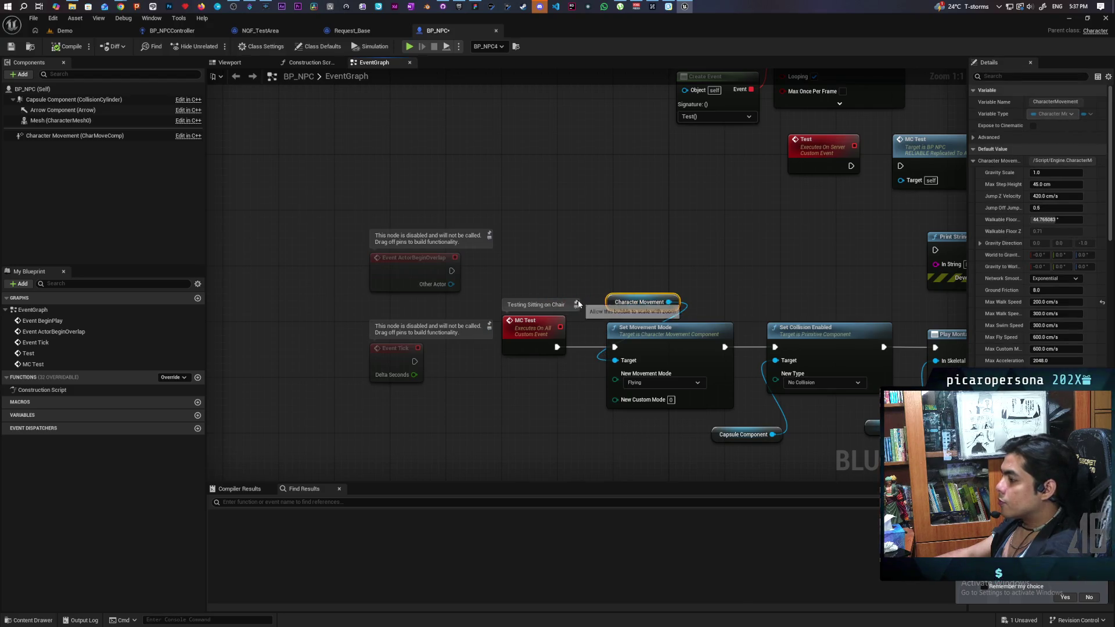
left_click(578, 304)
Add a custom event named Request Mode to BP_NPC.
scroll(599, 291, "down", 4)
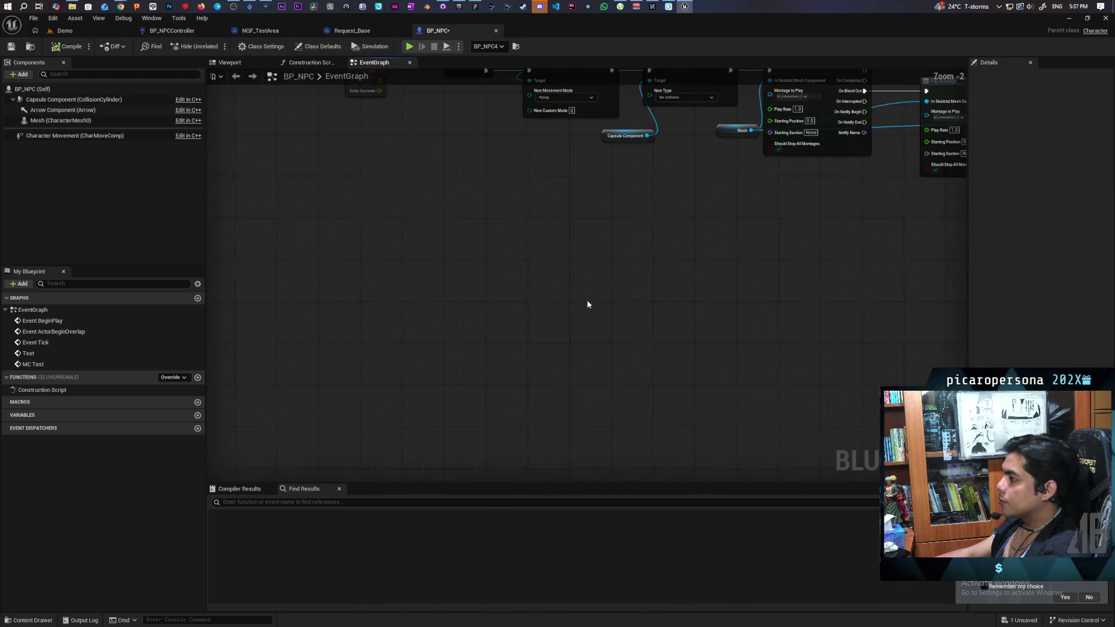
scroll(598, 348, "up", 2)
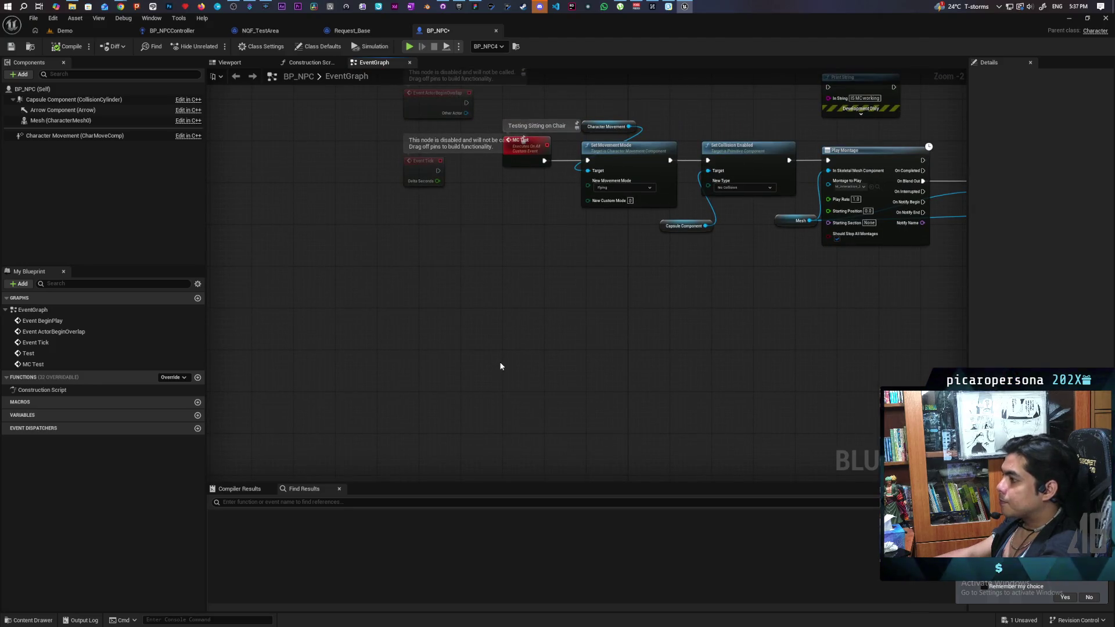
key("ctrl+v")
scroll(525, 392, "up", 2)
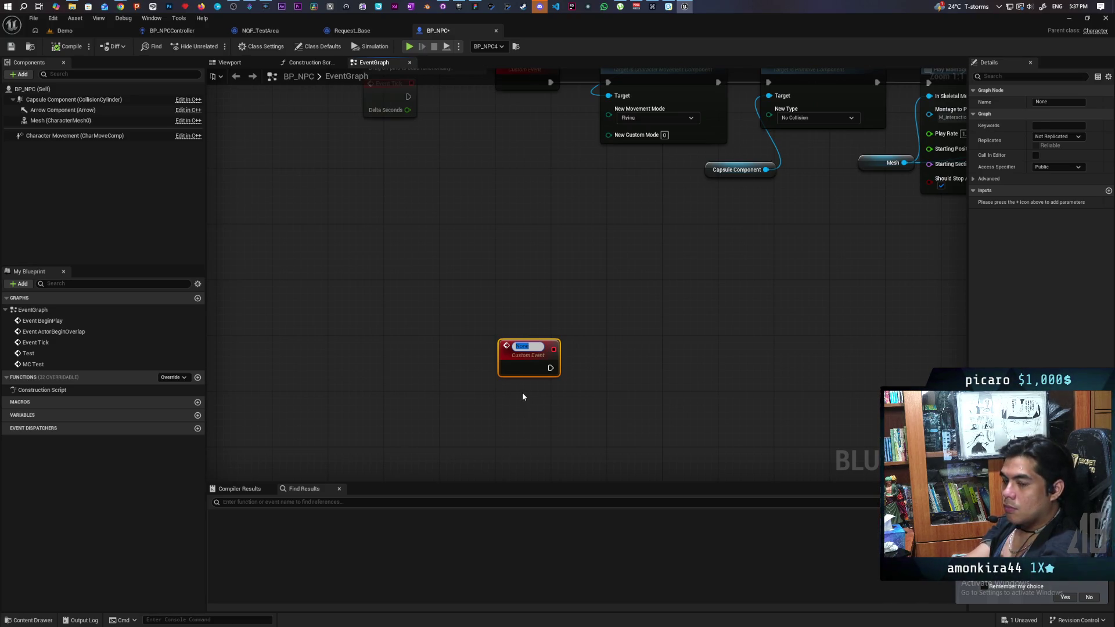
type("Re")
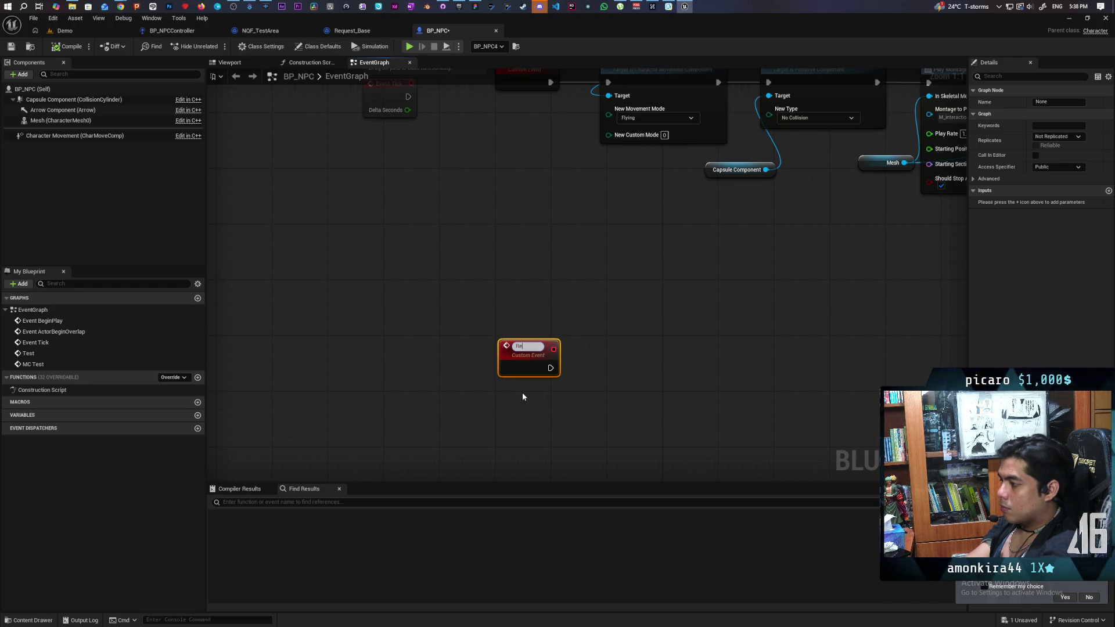
type("quest Mode")
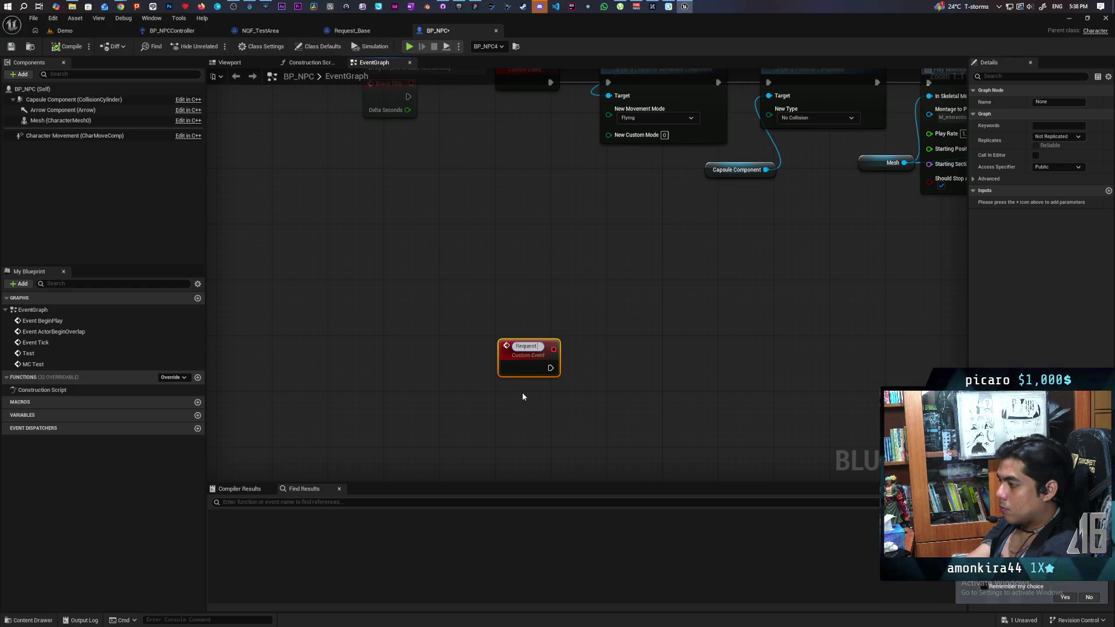
left_click(522, 392)
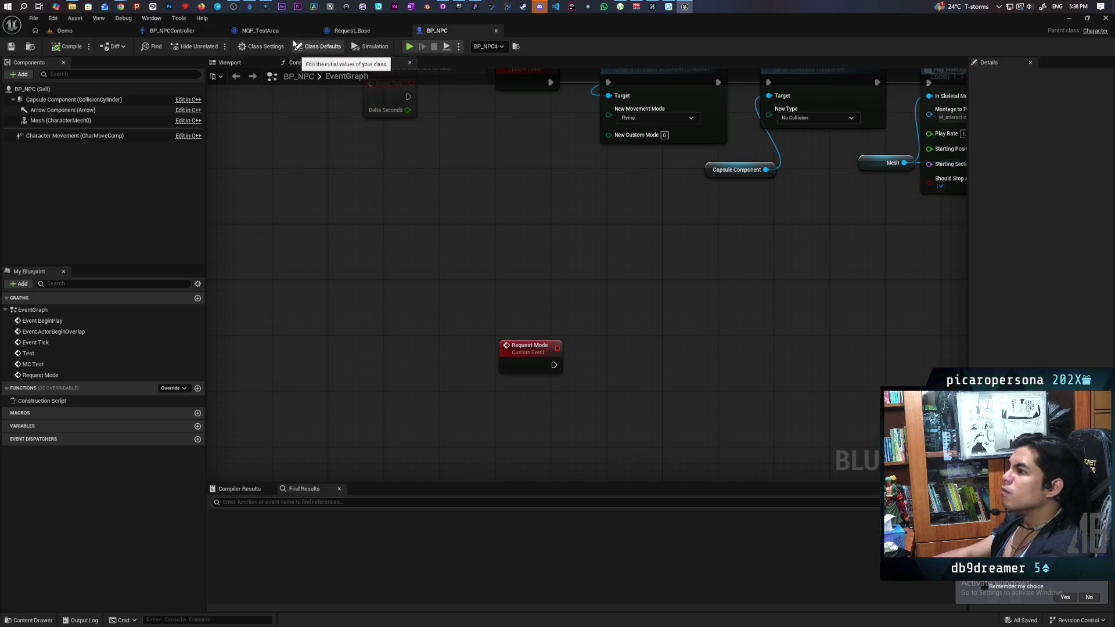
Switch to the BP_NPCController event graph.
left_click(172, 30)
scroll(502, 256, "down", 6)
scroll(604, 406, "up", 3)
left_click_drag(604, 405, 603, 409)
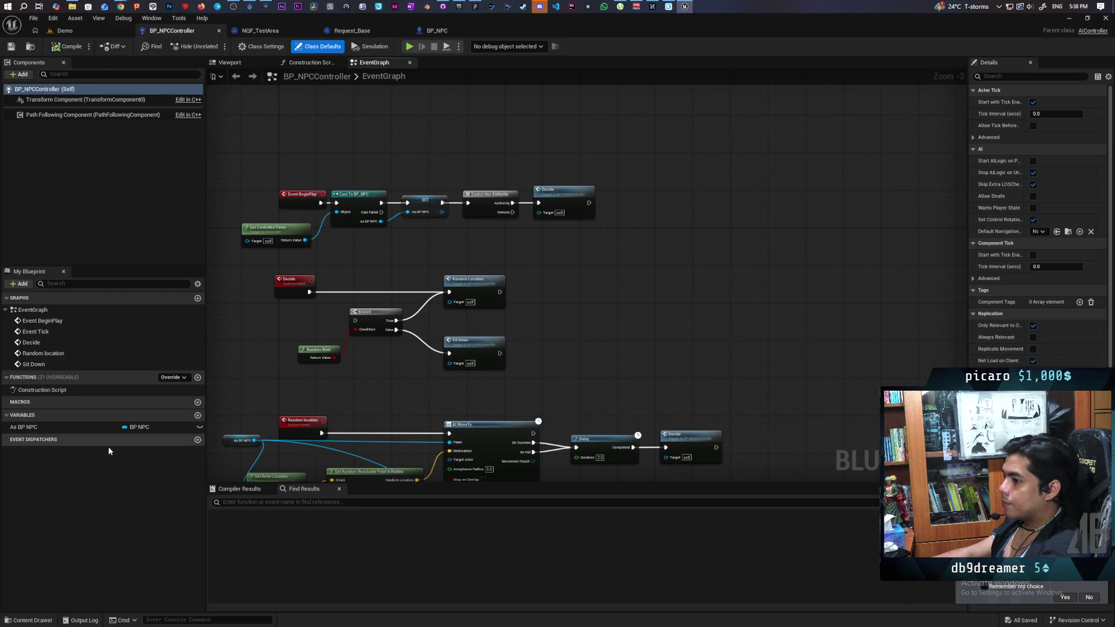
Add a Boolean variable named Requesting to BP_NPCController and compile.
left_click(198, 416)
type("Requesting")
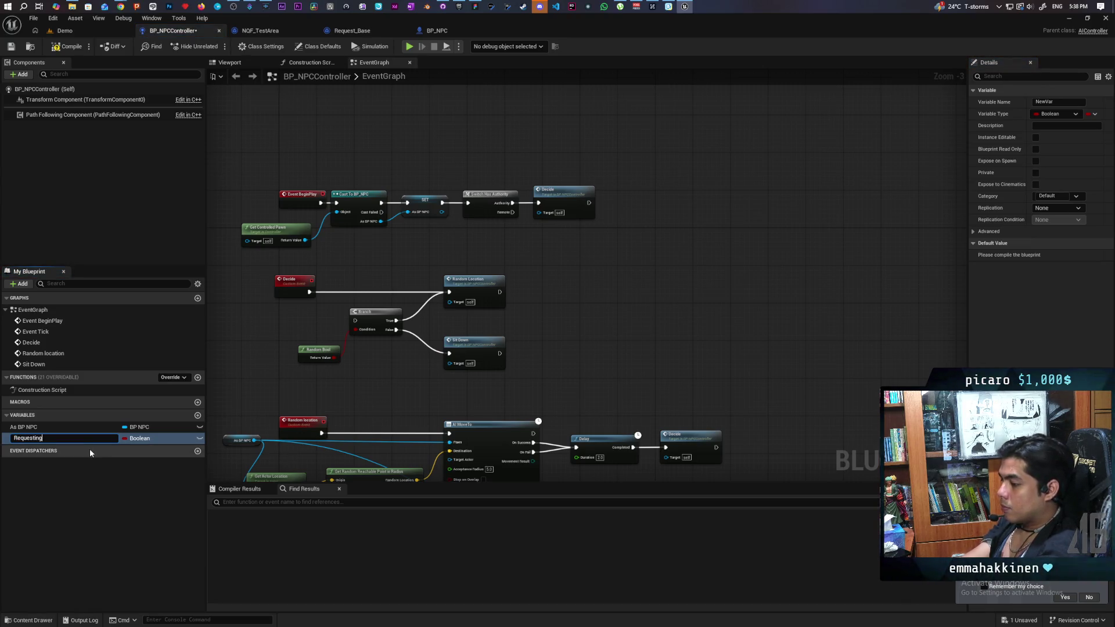
key("Return")
left_click(68, 46)
Insert a Branch after Decide using Requesting as its condition, and save the controller.
scroll(298, 323, "up", 4)
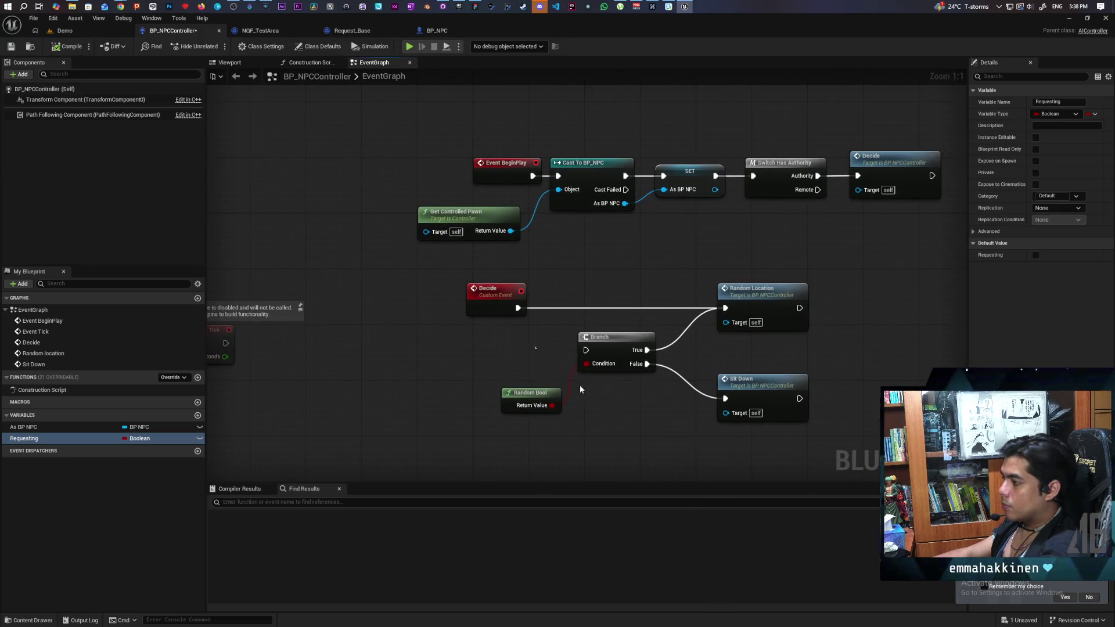
left_click_drag(551, 364, 587, 419)
left_click_drag(622, 346, 643, 395)
left_click(528, 370)
mouse_move(528, 370)
left_mouse_down()
mouse_move(548, 422)
mouse_move(587, 357)
mouse_move(741, 367)
left_mouse_up()
left_click(547, 422)
mouse_move(79, 444)
left_mouse_down()
mouse_move(524, 394)
mouse_move(572, 378)
mouse_move(514, 402)
left_mouse_up()
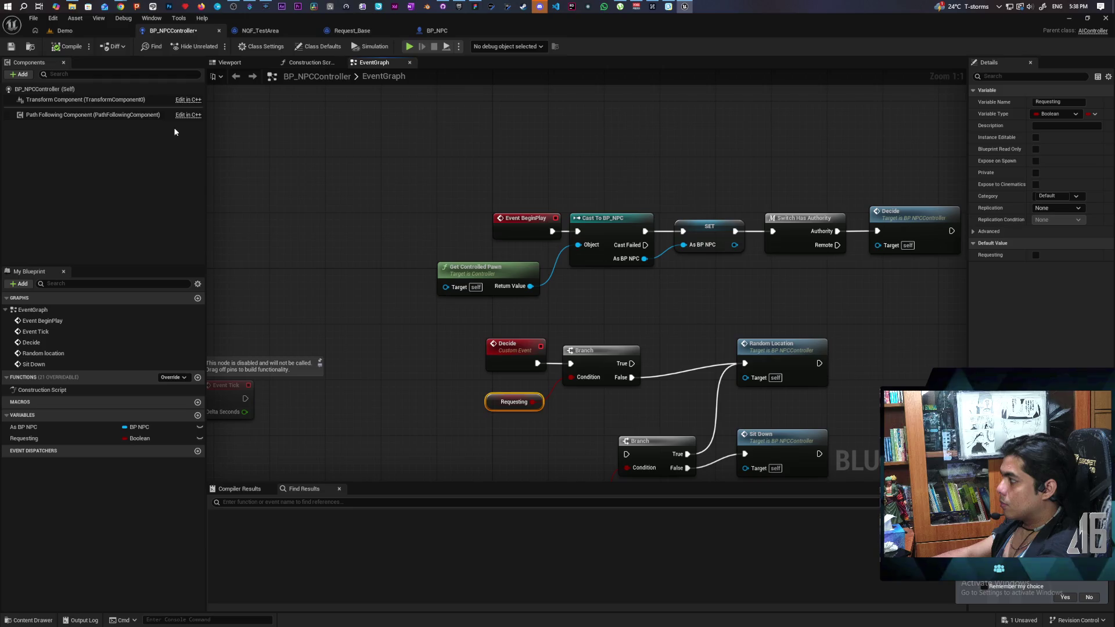
key("ctrl+s")
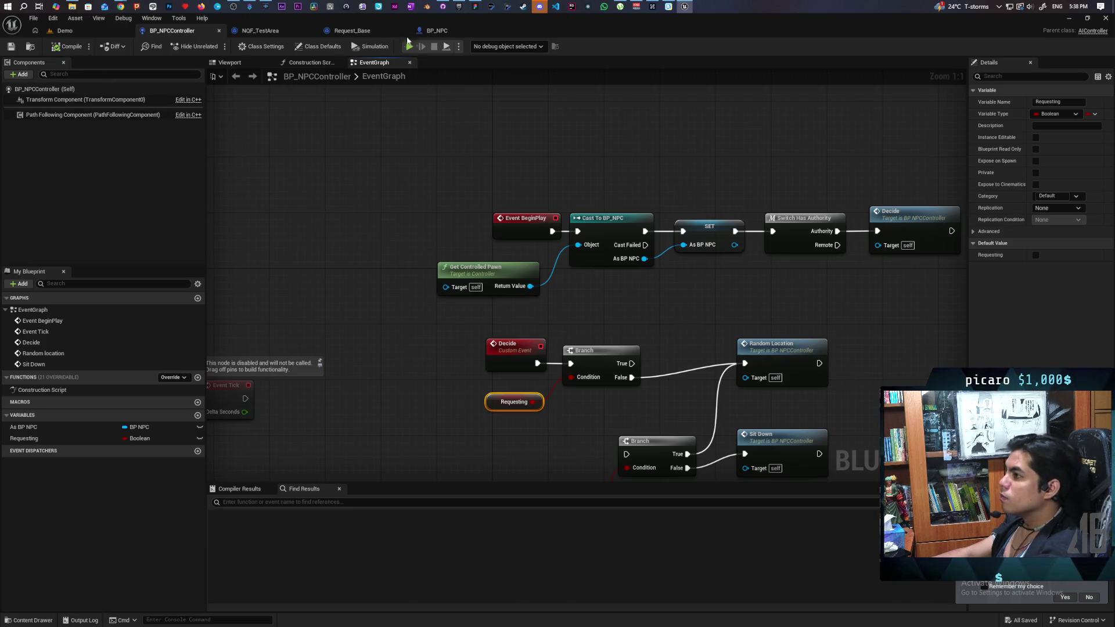
left_click(437, 30)
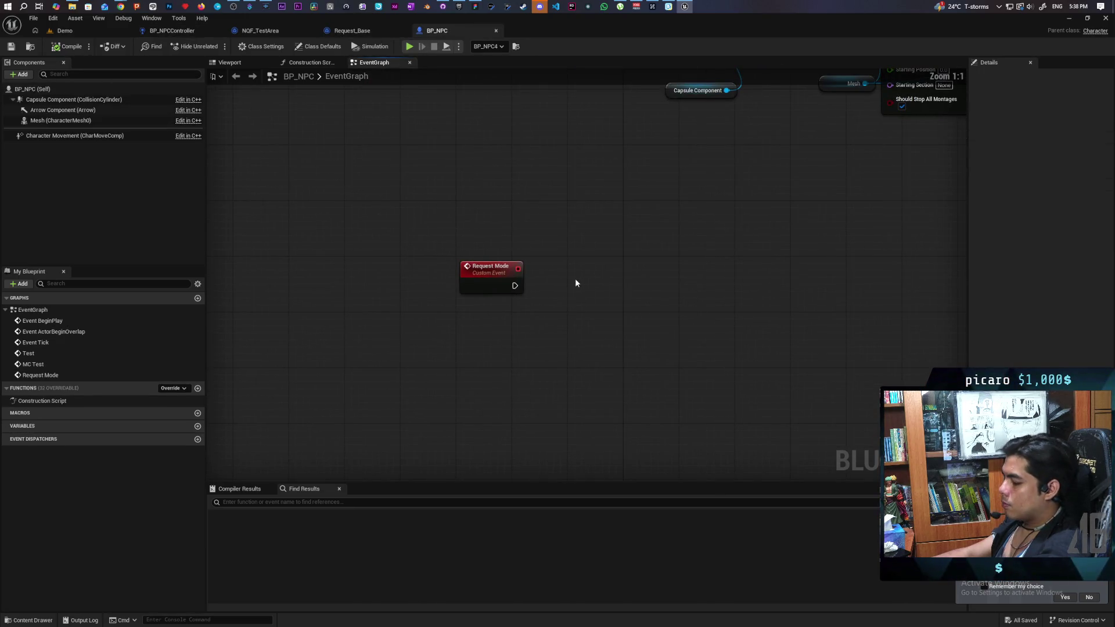
Add a Get AIController node with Self as its Controlled Actor.
right_click(454, 346)
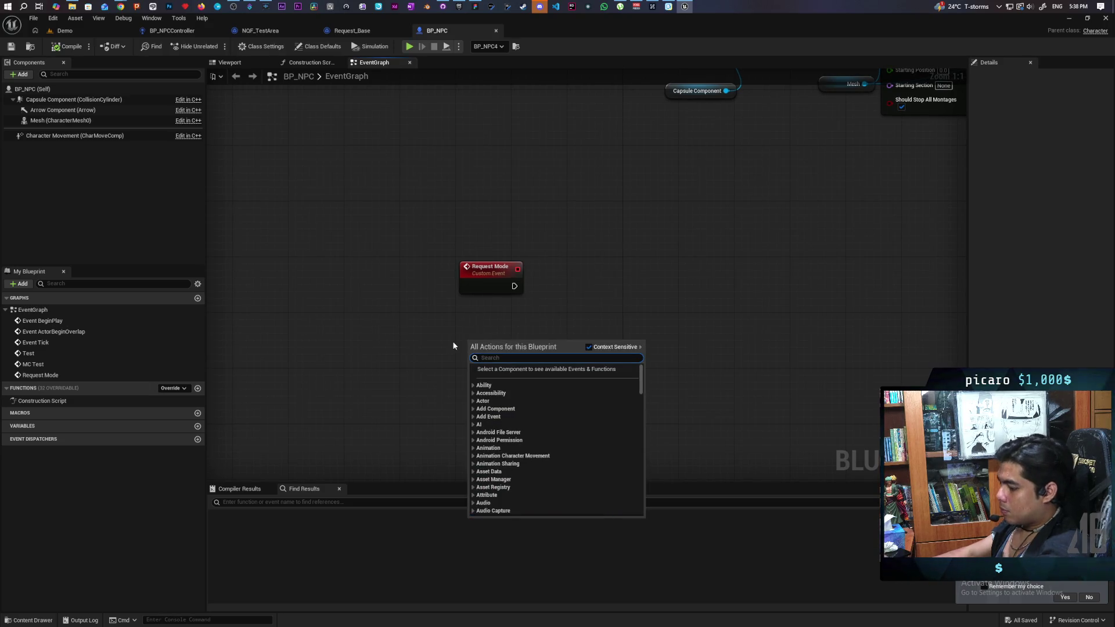
type("get aicontroller")
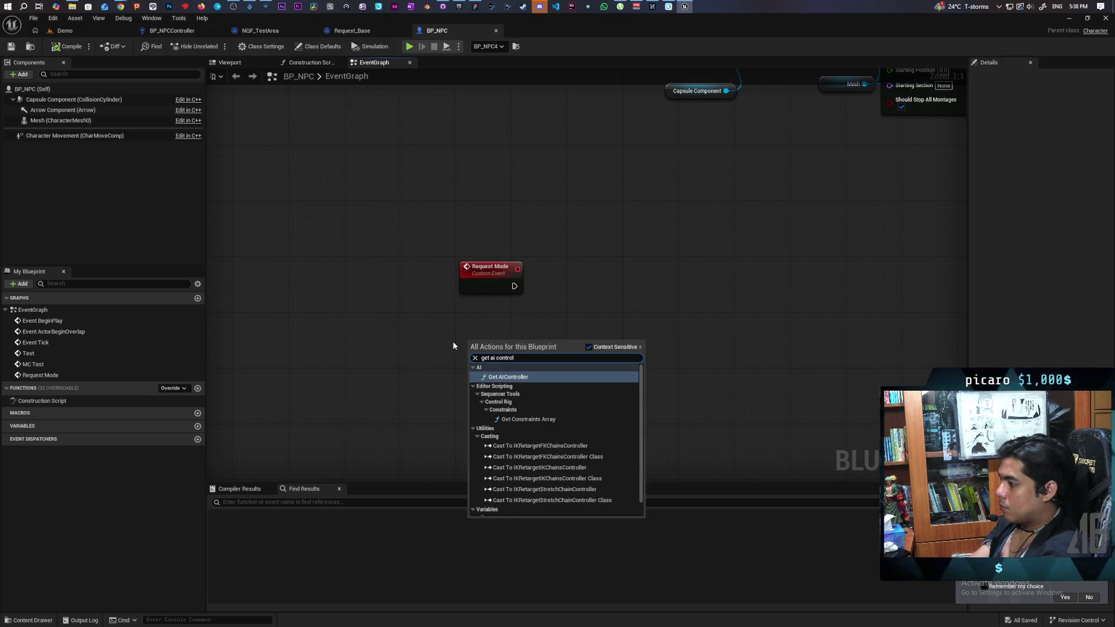
key("Return")
left_click_drag(471, 351, 409, 405)
type("self")
key("Return")
left_click(519, 343, "ctrl")
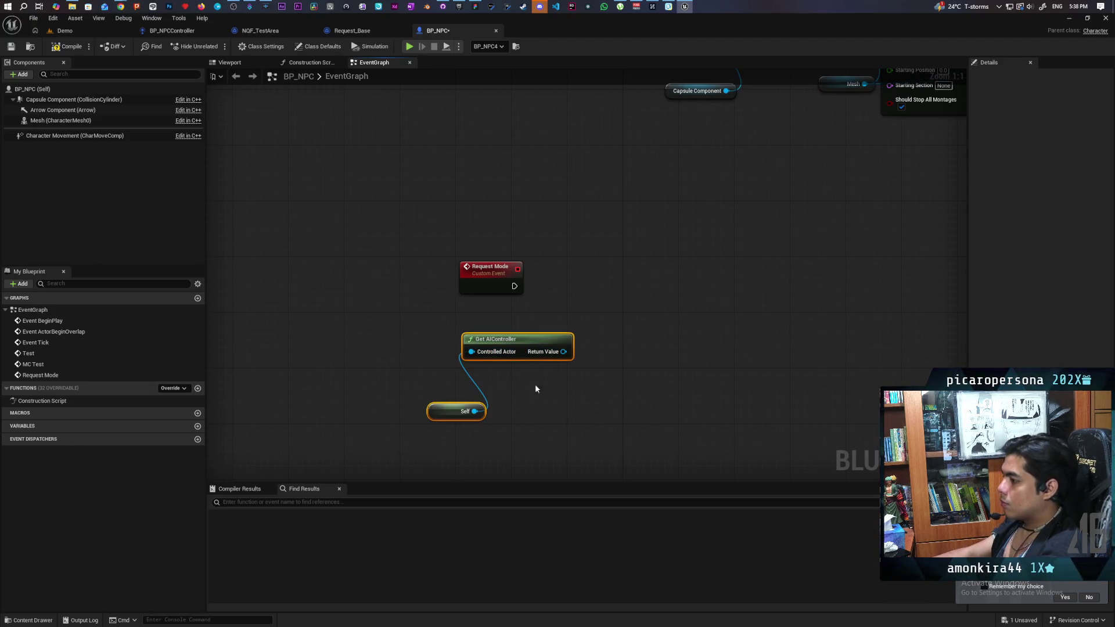
mouse_move(518, 343)
left_mouse_down()
mouse_move(463, 336)
mouse_move(545, 378)
left_mouse_up()
Add a pure Cast To BP_NPCController on the AI controller output.
type("cast")
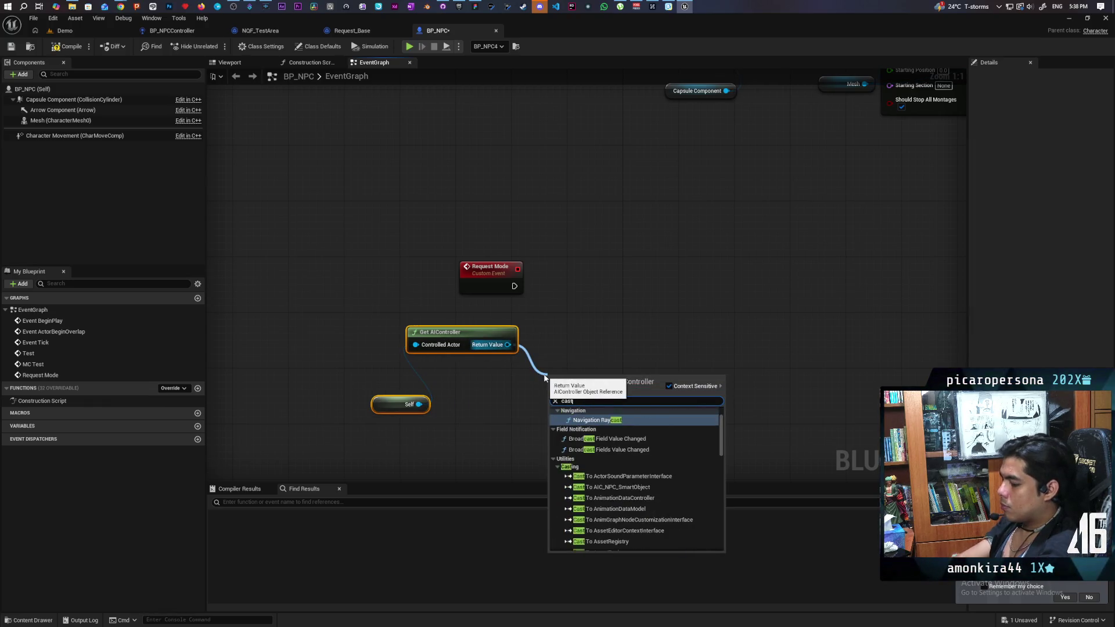
type(" to npc")
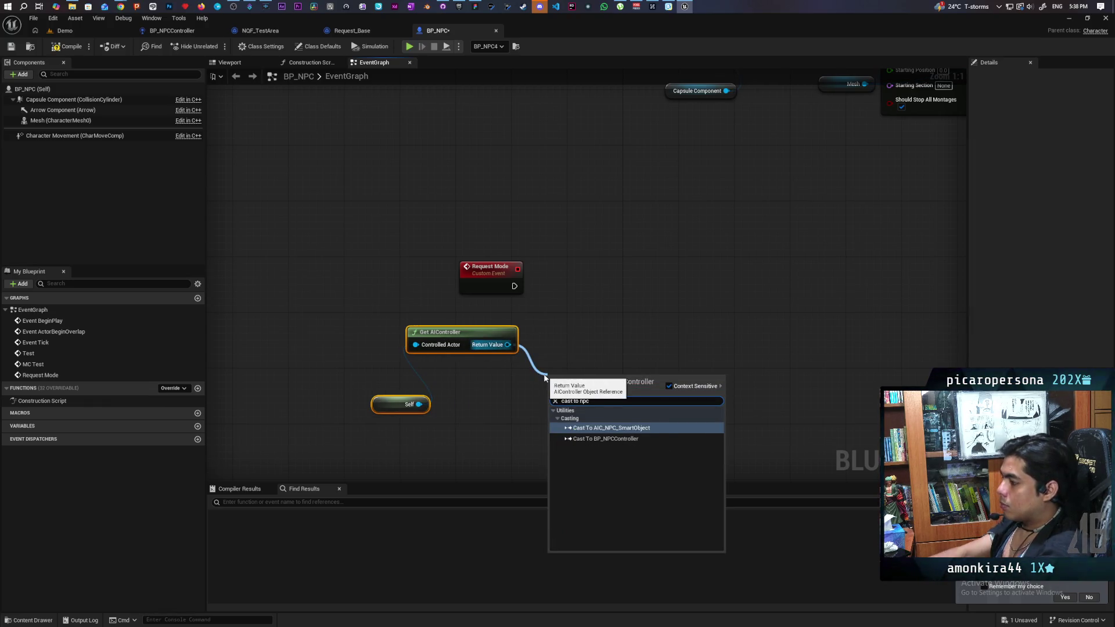
left_click(610, 439)
left_click_drag(592, 357, 594, 363)
right_click(590, 375)
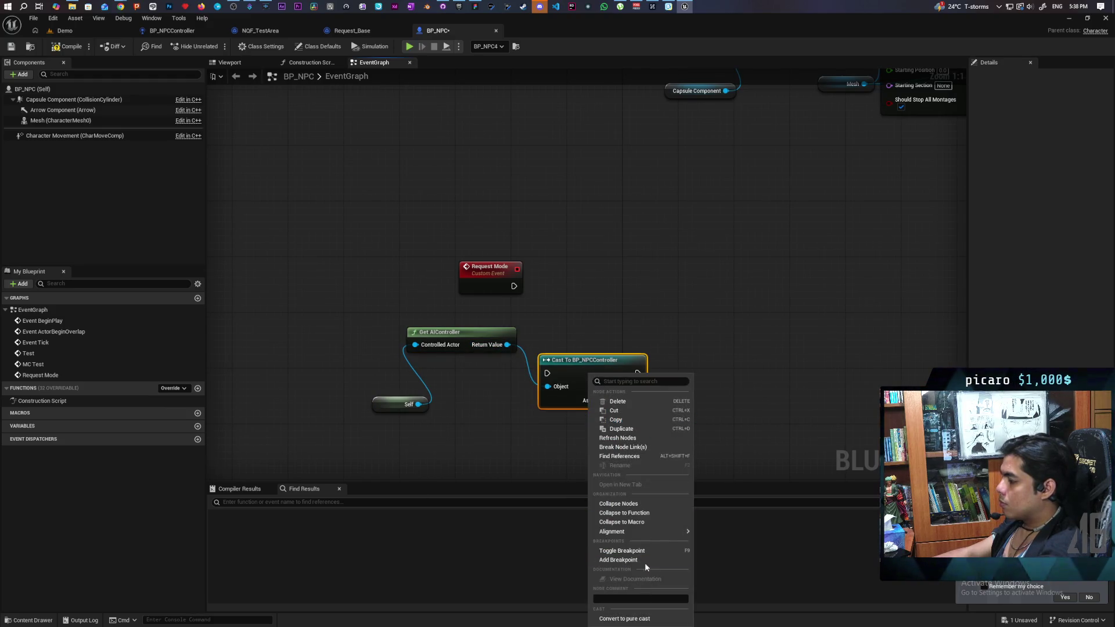
left_click(638, 620)
mouse_move(642, 381)
left_mouse_down()
mouse_move(574, 381)
mouse_move(605, 331)
left_mouse_up()
Add SET Requesting driven by the Request Mode event, then compile and save BP_NPC.
type("set")
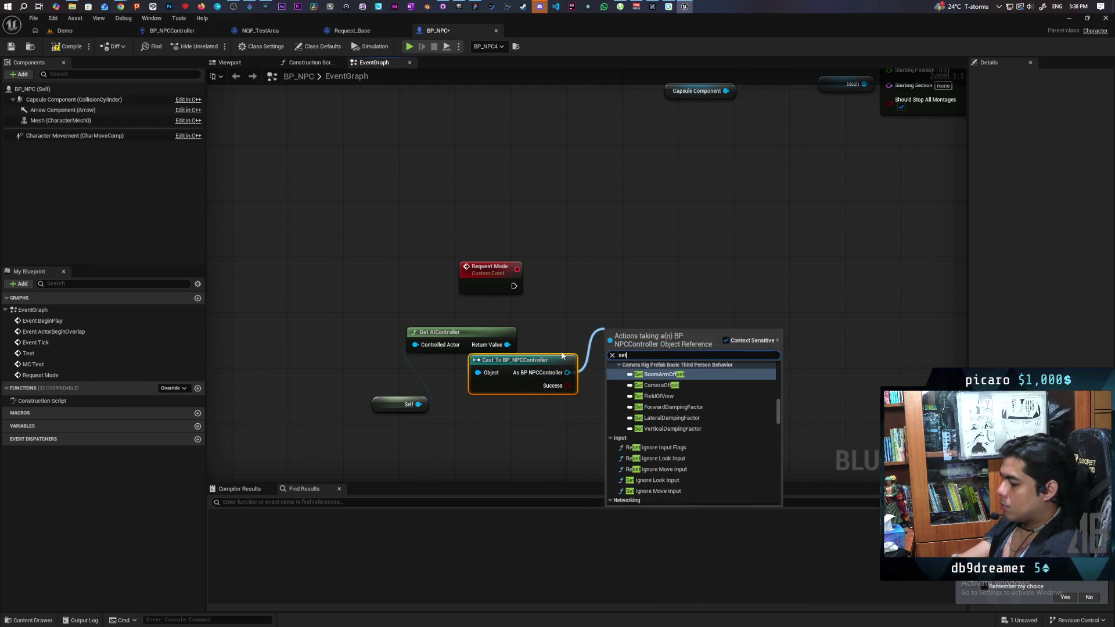
type(" requ")
key("Return")
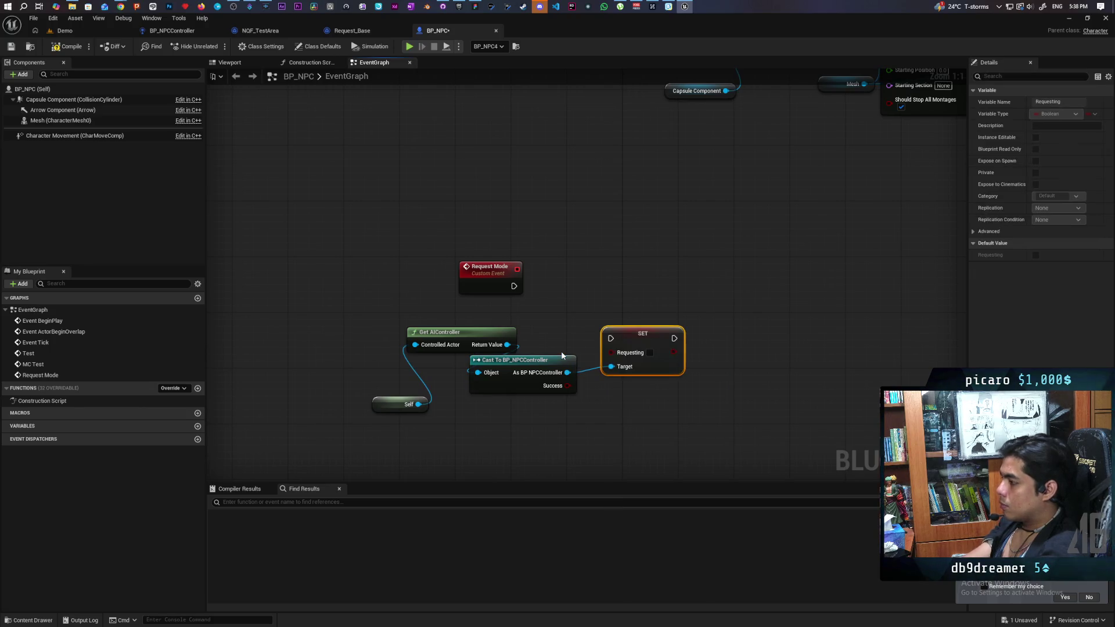
left_click_drag(633, 334, 598, 299)
mouse_move(514, 286)
left_mouse_down()
mouse_move(579, 312)
mouse_move(607, 281)
mouse_move(514, 298)
left_mouse_up()
left_click_drag(613, 279, 618, 282)
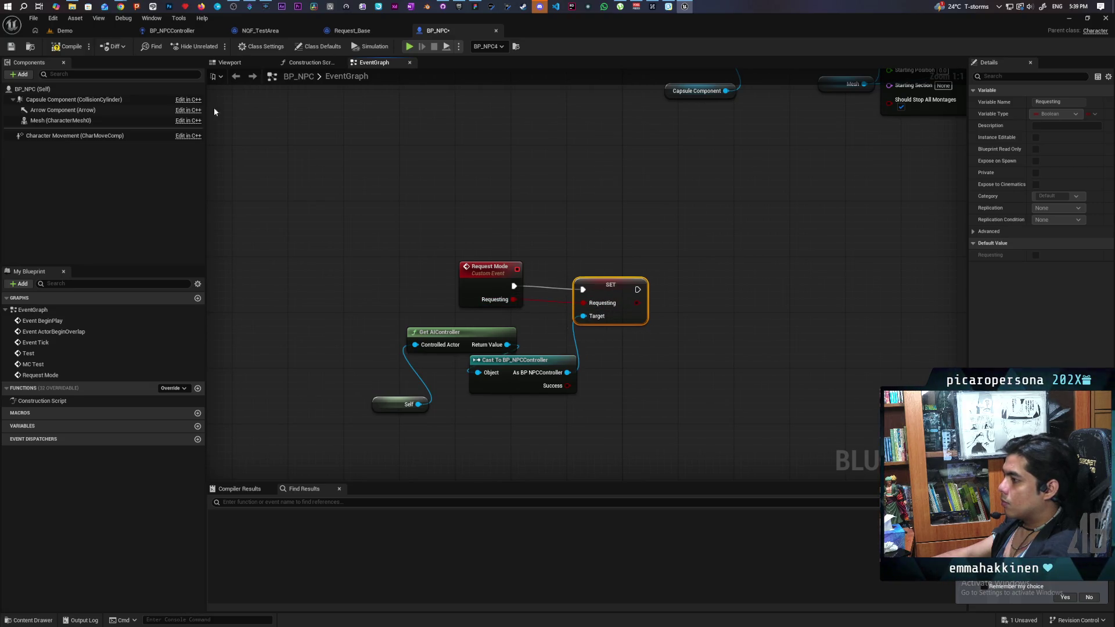
left_click(64, 48)
key("ctrl+s")
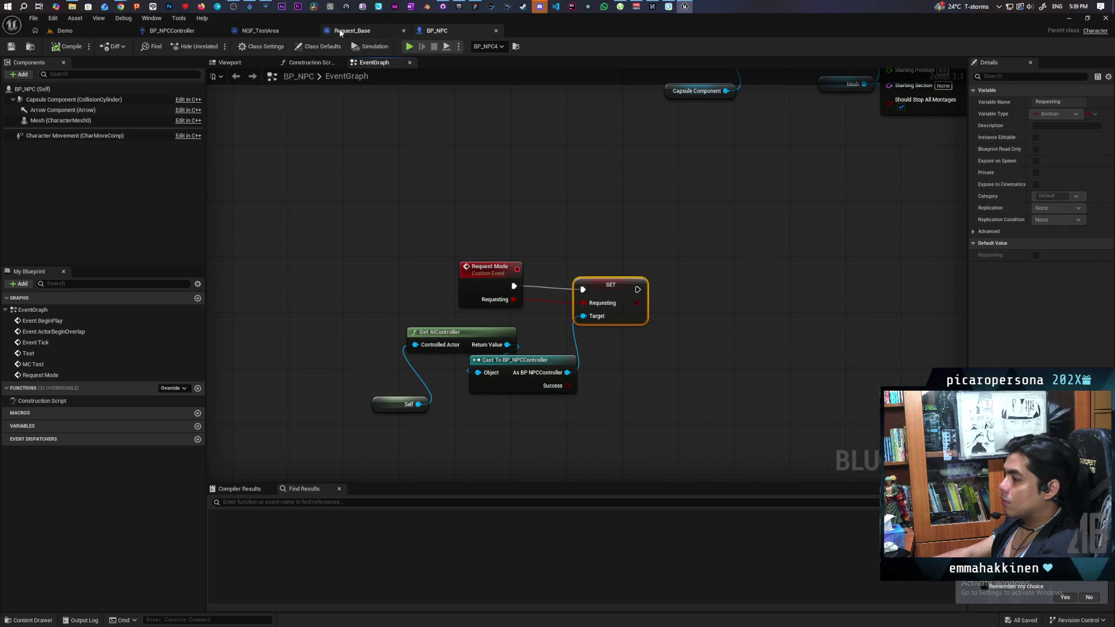
left_click(352, 30)
left_click(265, 30)
Call Request Mode on the NPC between SET and the temple AI MoveTo.
left_click(343, 31)
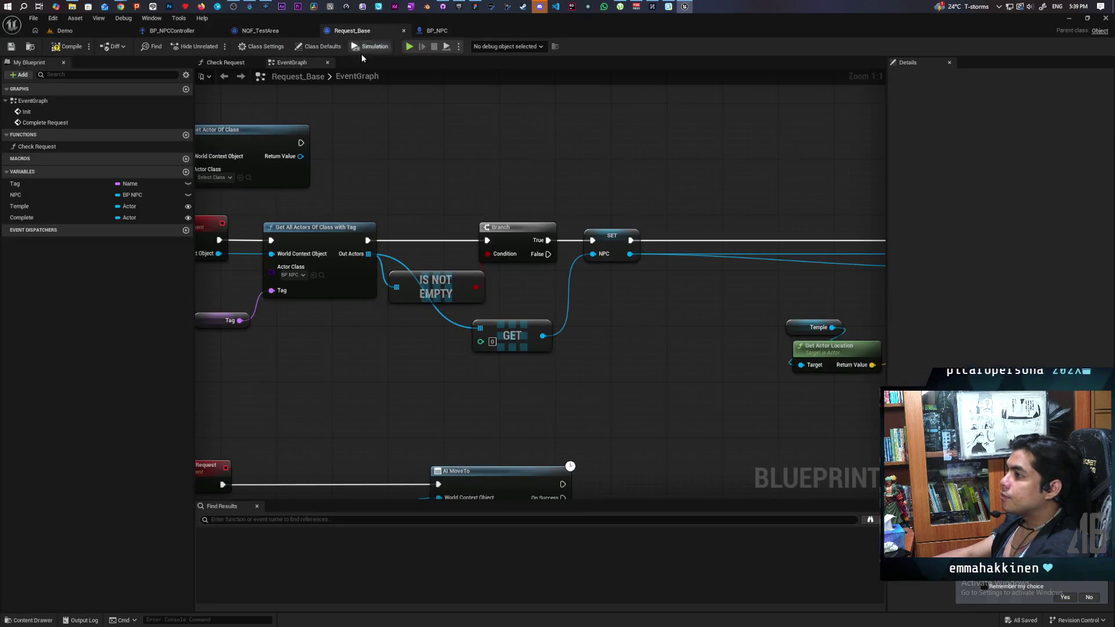
mouse_move(521, 185)
left_mouse_down()
mouse_move(394, 154)
mouse_move(462, 173)
left_mouse_up()
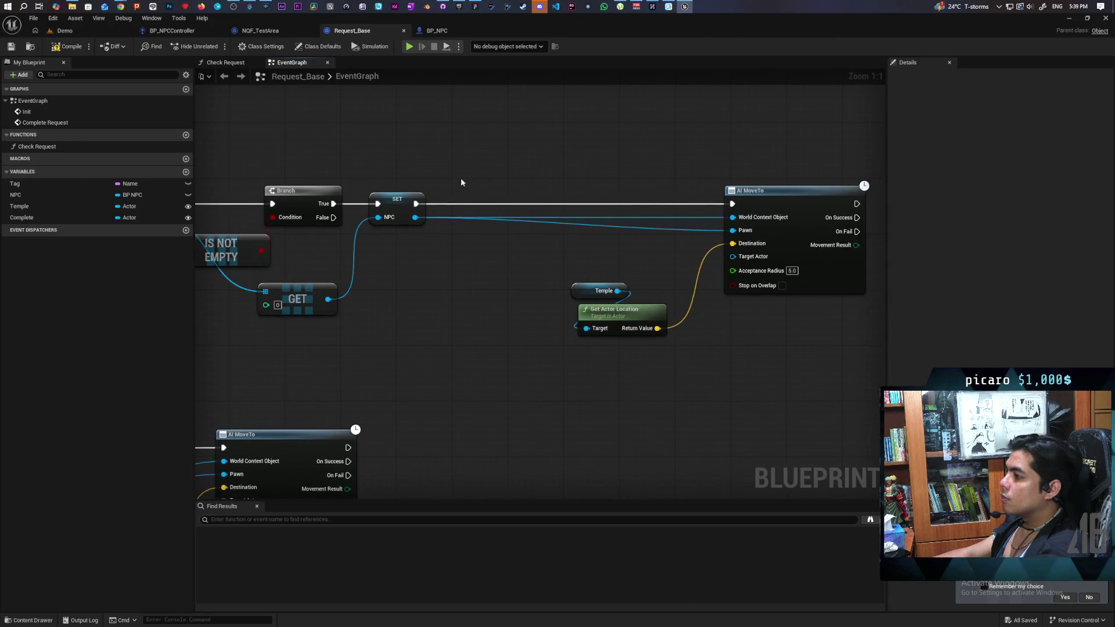
left_click_drag(415, 218, 442, 264)
type("reques")
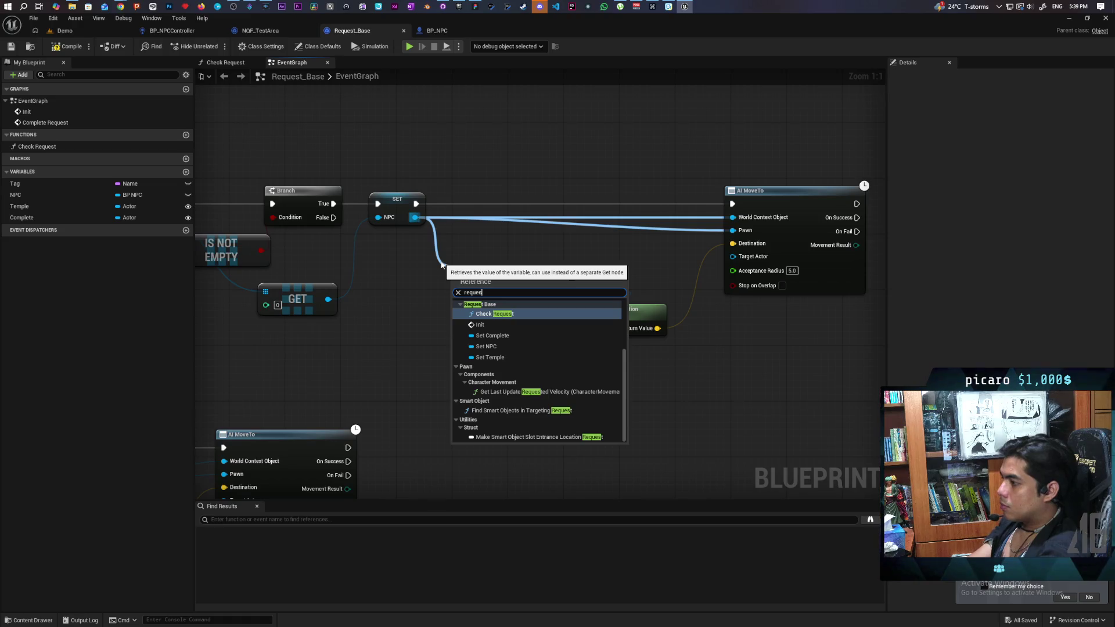
type("t mode")
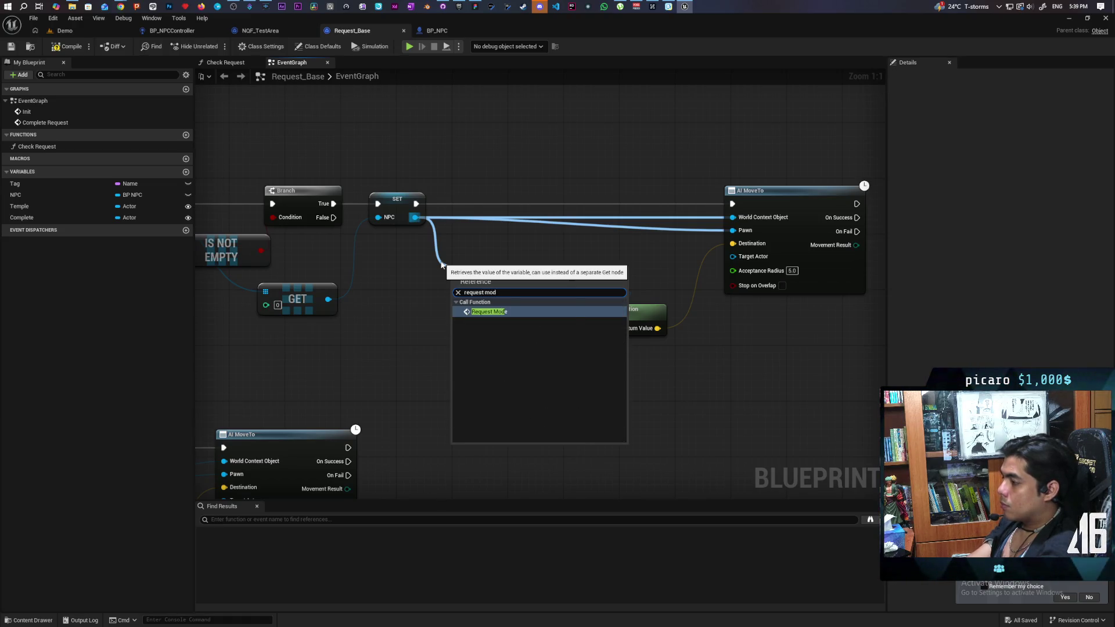
key("Return")
mouse_move(486, 280)
left_mouse_down()
mouse_move(493, 197)
mouse_move(733, 205)
left_mouse_up()
scroll(520, 256, "down", 5)
scroll(535, 318, "up", 3)
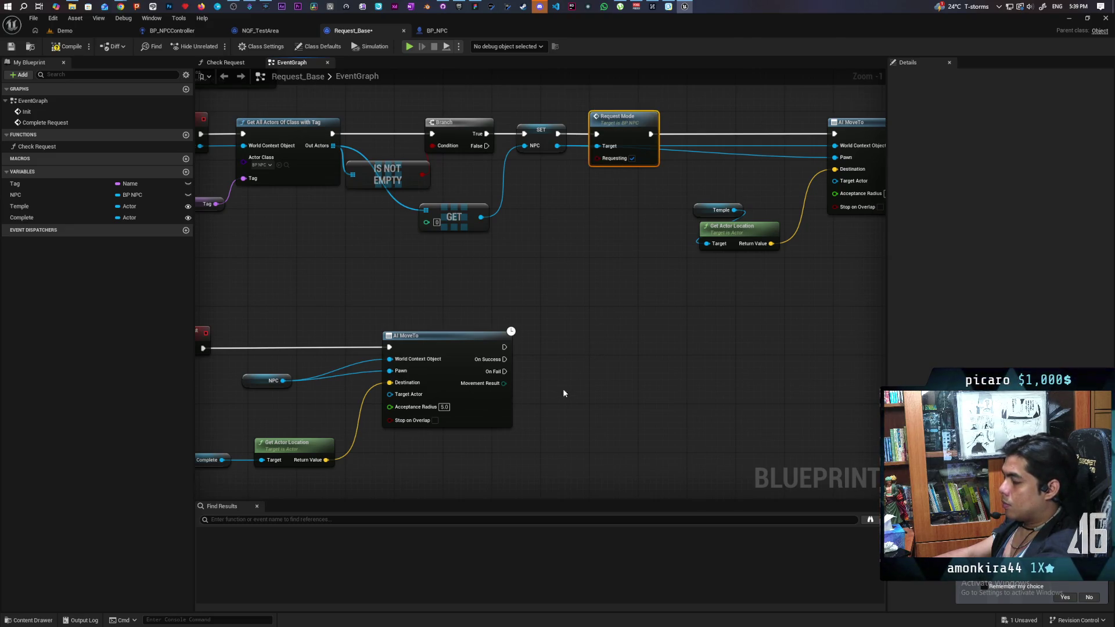
Add a second Request Mode call after the lower AI MoveTo with Requesting unchecked.
left_click_drag(284, 381, 503, 463)
type("request mo")
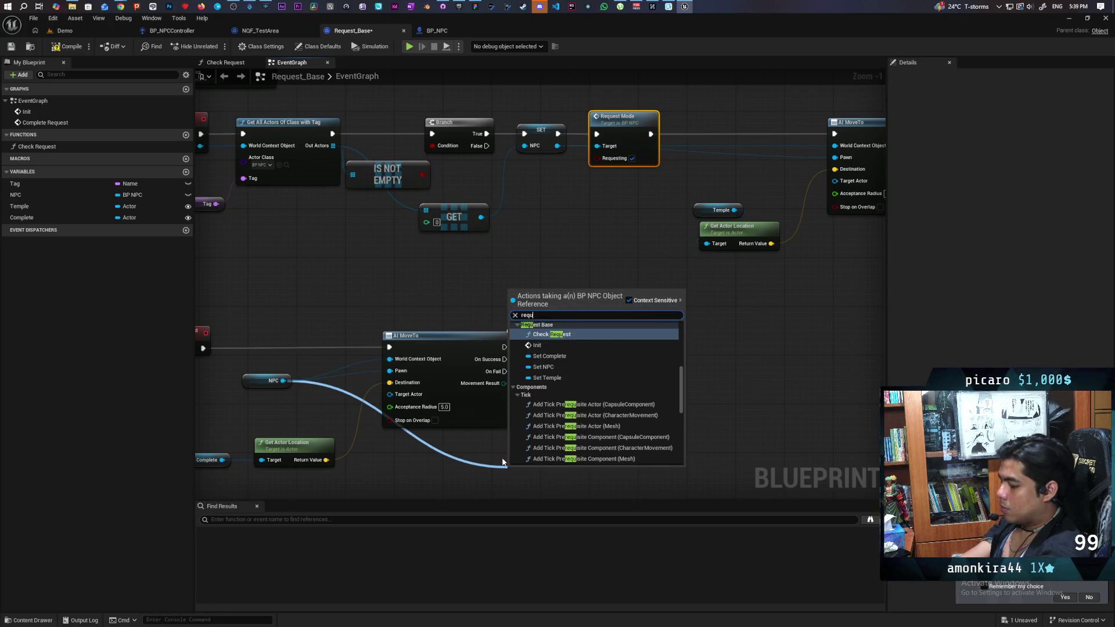
key("Return")
mouse_move(511, 465)
left_mouse_down()
mouse_move(559, 341)
mouse_move(500, 459)
mouse_move(559, 360)
left_mouse_up()
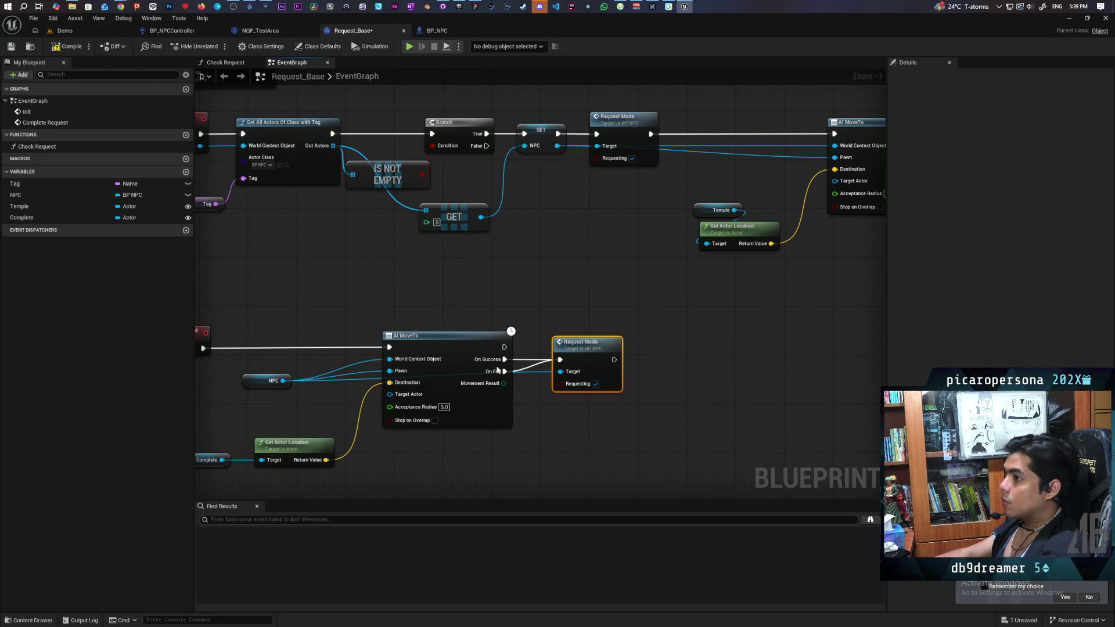
left_click(595, 384)
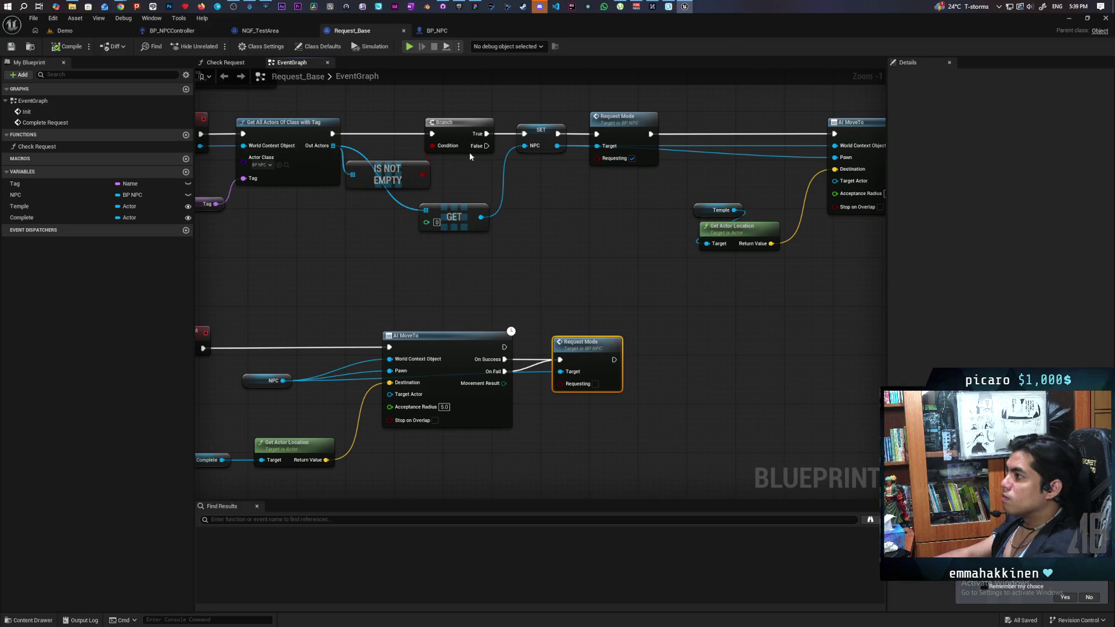
left_click(435, 31)
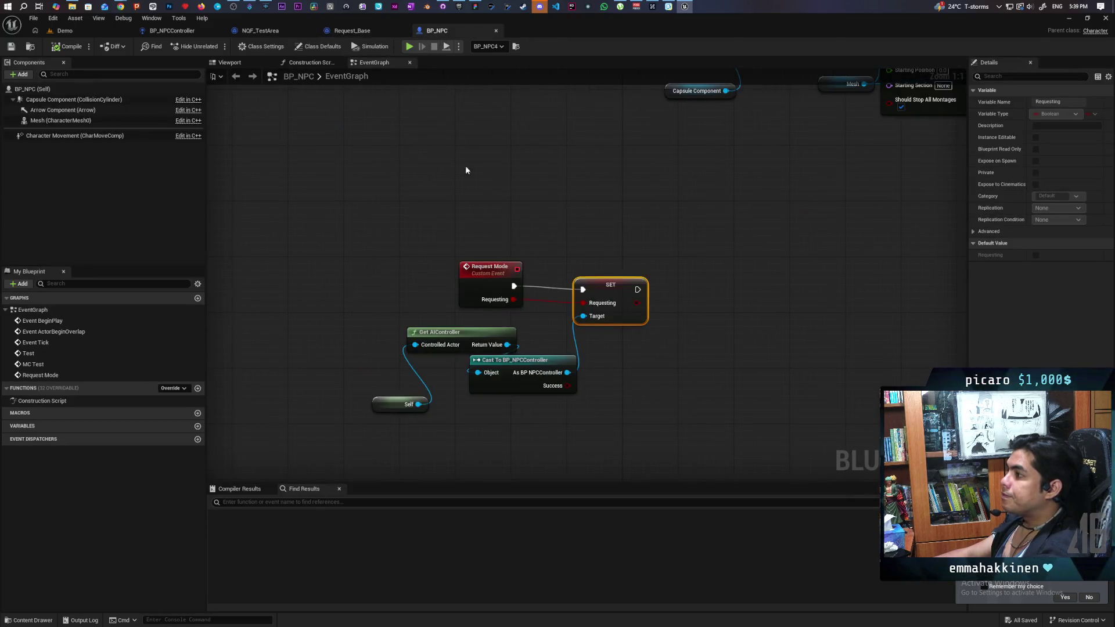
Add a Branch after the SET node, using Requesting as its Condition, and straighten the wires.
left_click(559, 217)
mouse_move(537, 228)
left_mouse_down()
mouse_move(572, 219)
mouse_move(524, 236)
mouse_move(572, 233)
left_mouse_up()
left_click_drag(348, 188, 607, 224)
key("q")
left_click(575, 328)
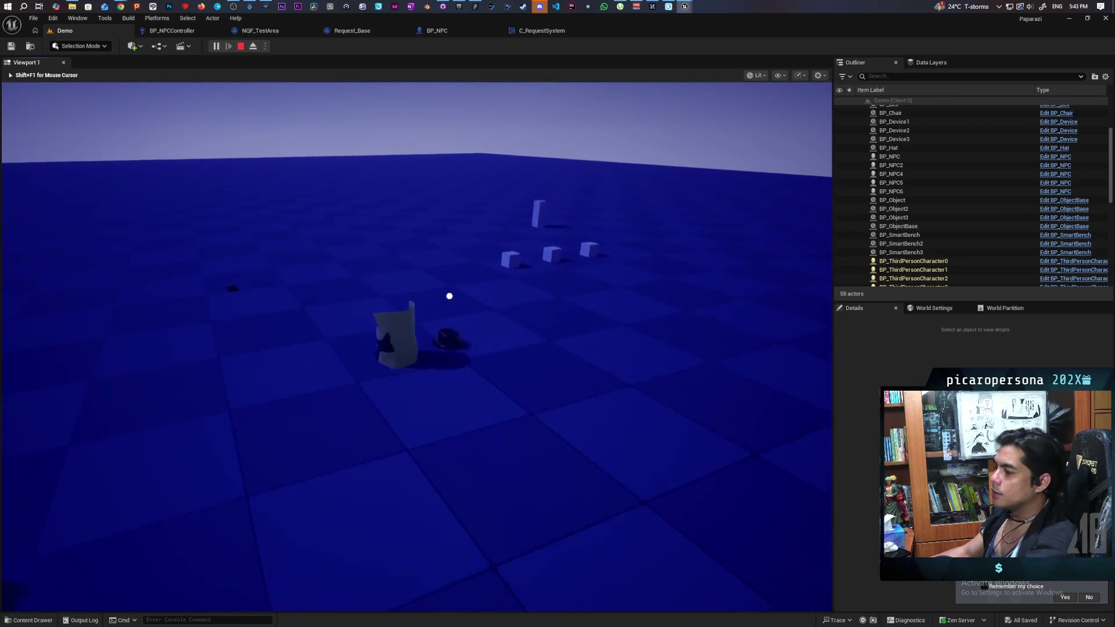
Restart the play test with three clients and take control of a player.
left_click(241, 46)
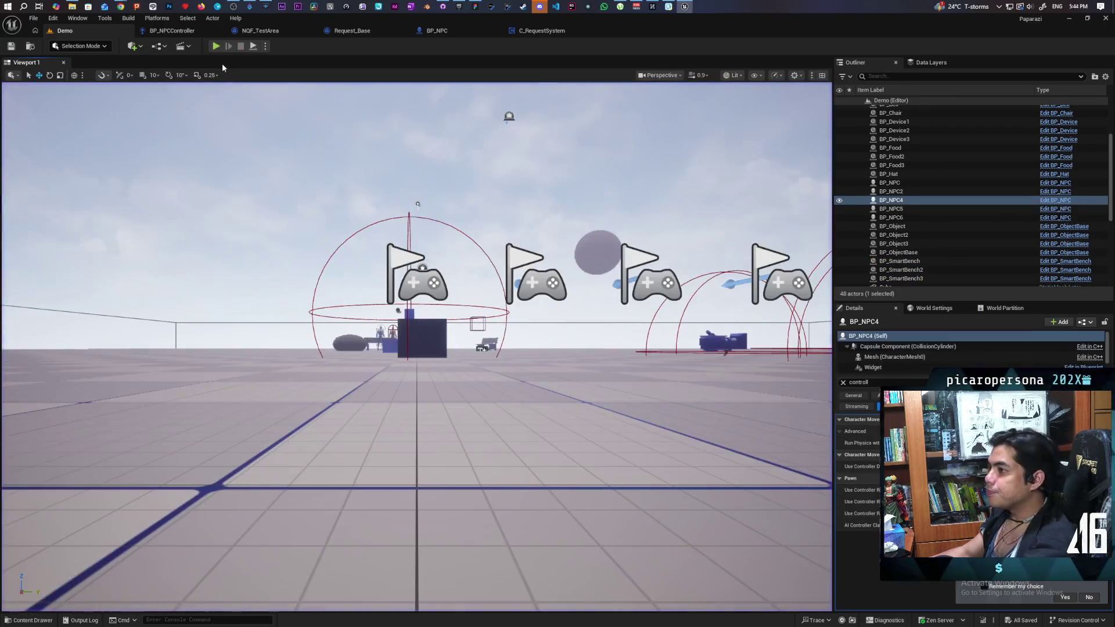
left_click(216, 46)
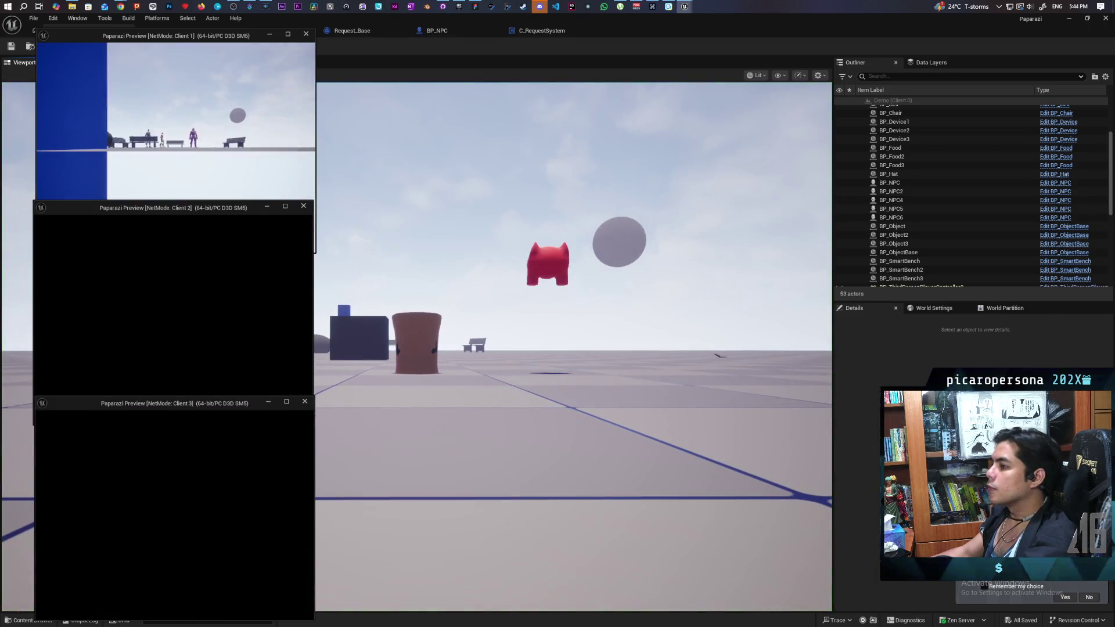
key("super+Down")
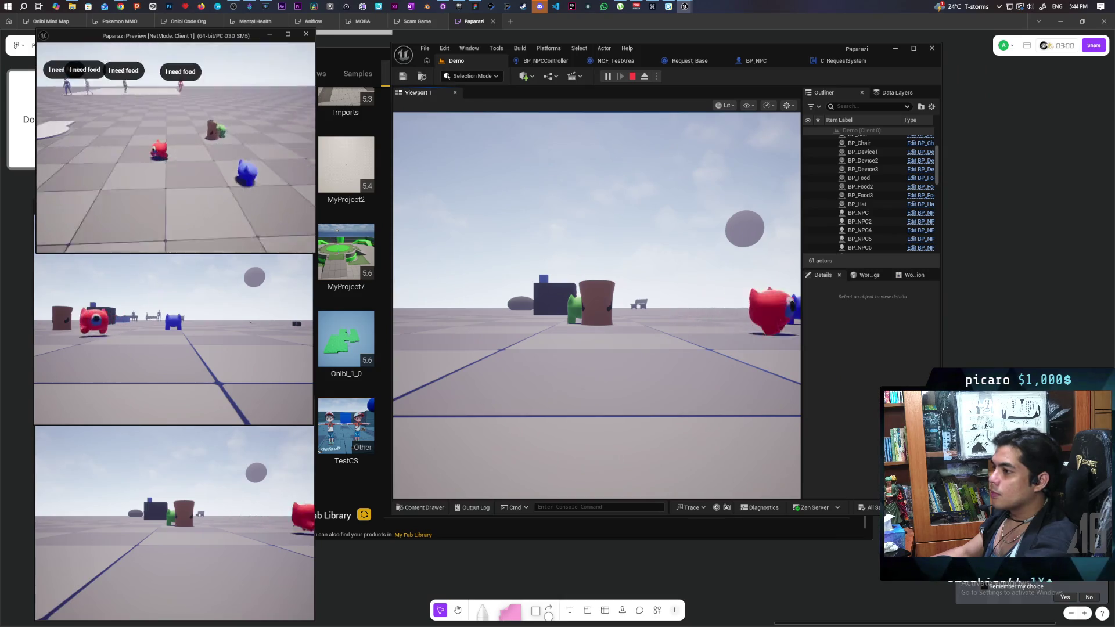
left_click(796, 315)
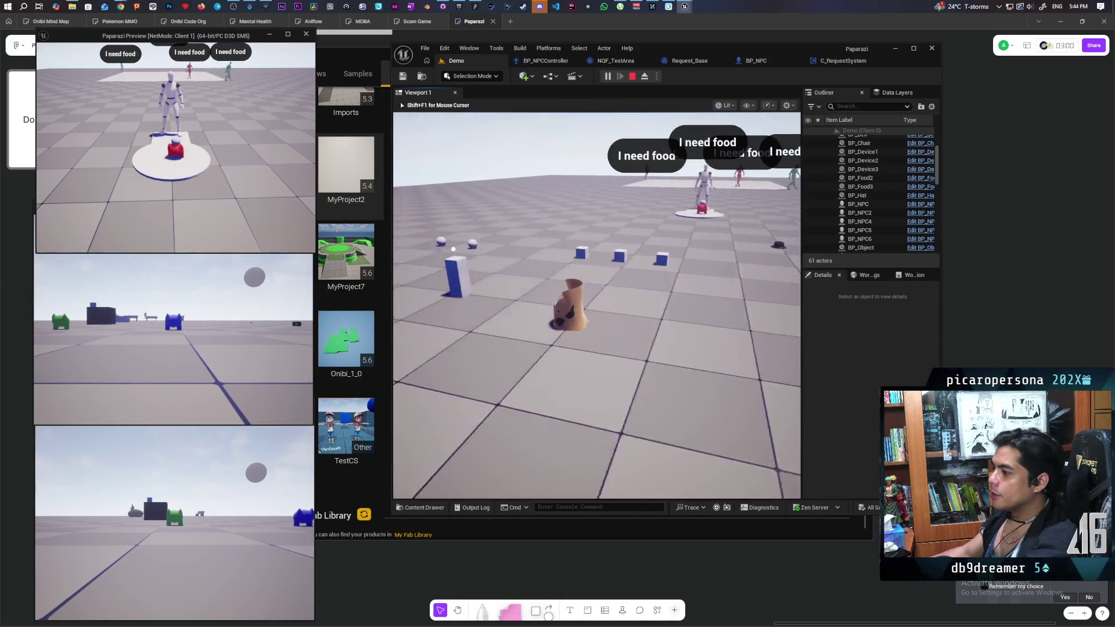
Ring the bell repeatedly until a request completes, then end the play session.
key("f")
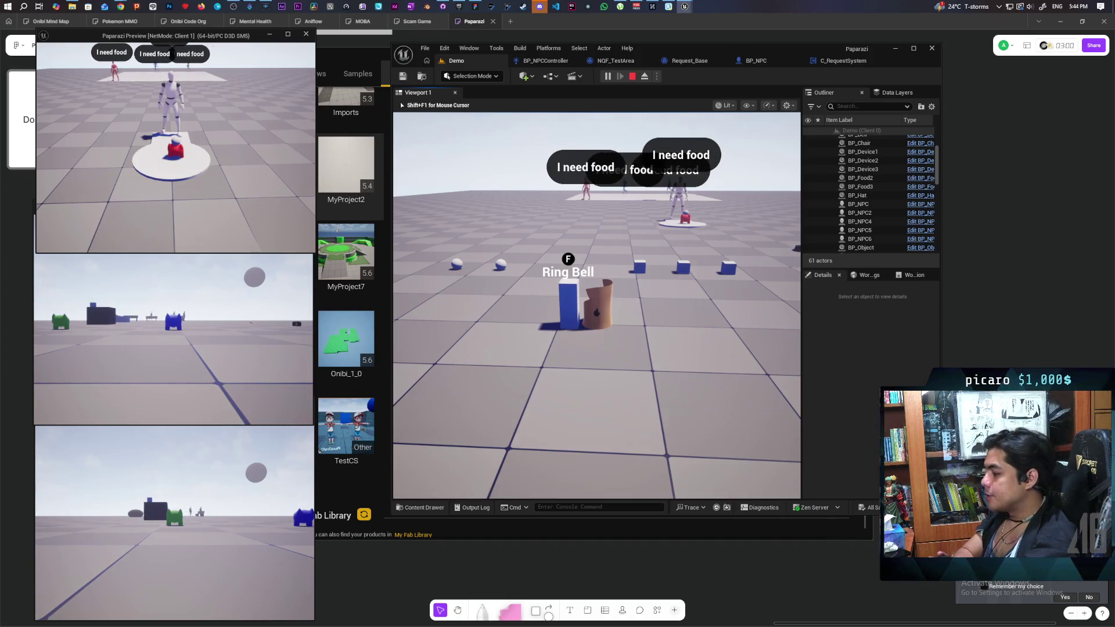
key("f")
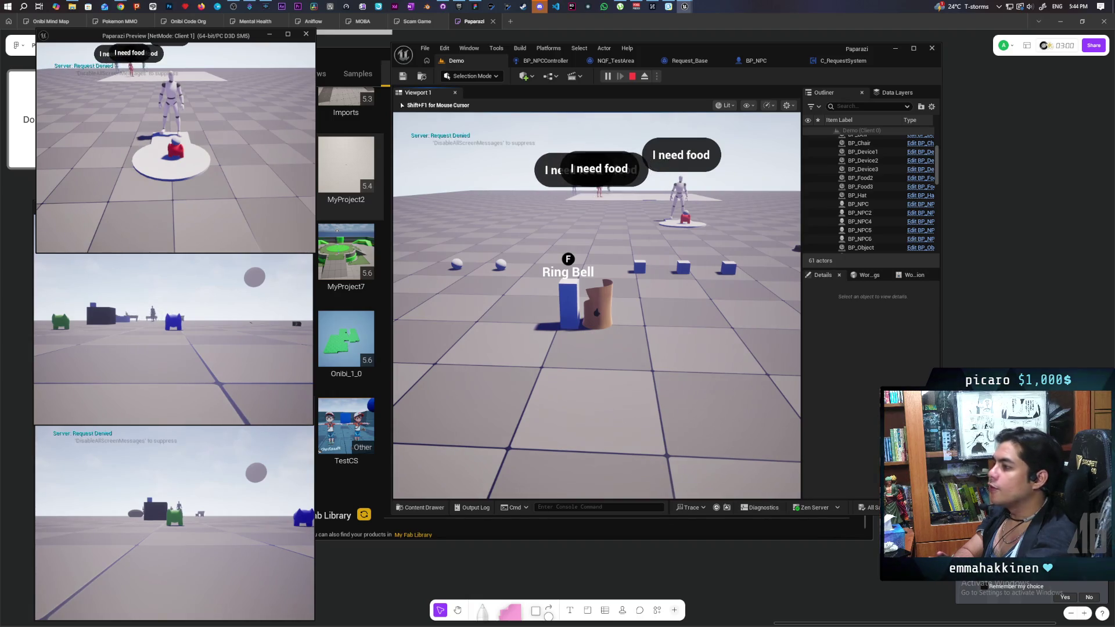
key("alt+Tab")
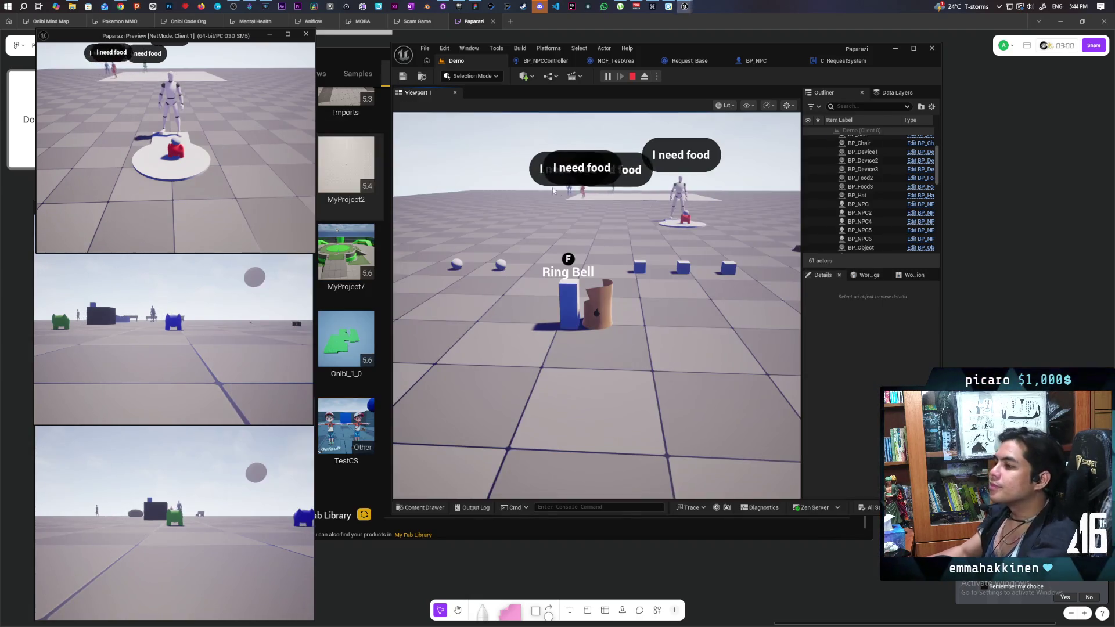
key("w")
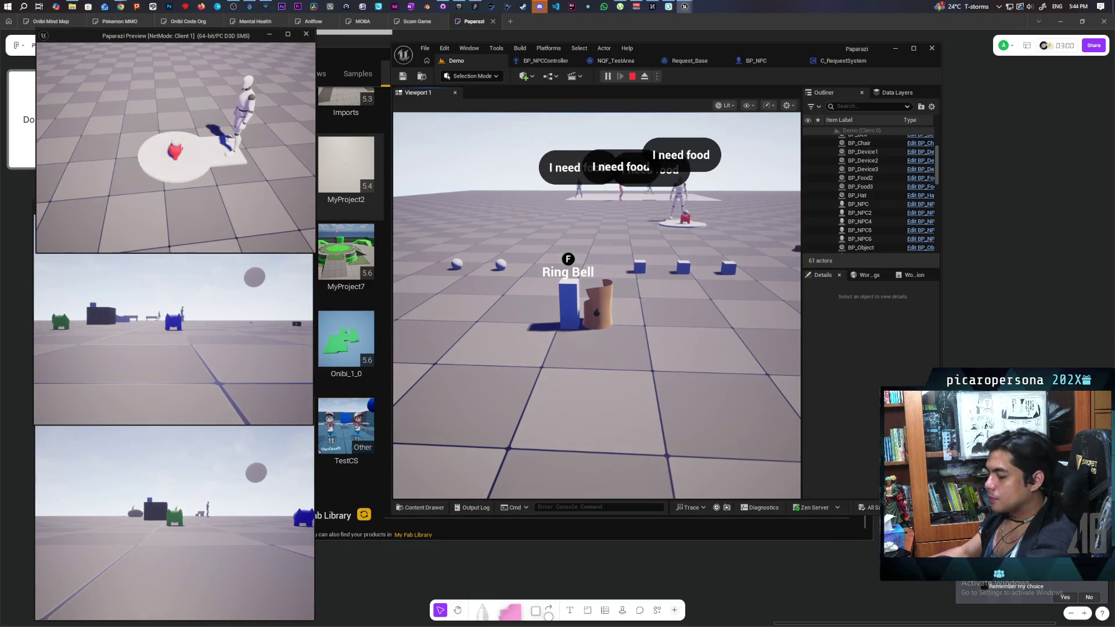
key("space")
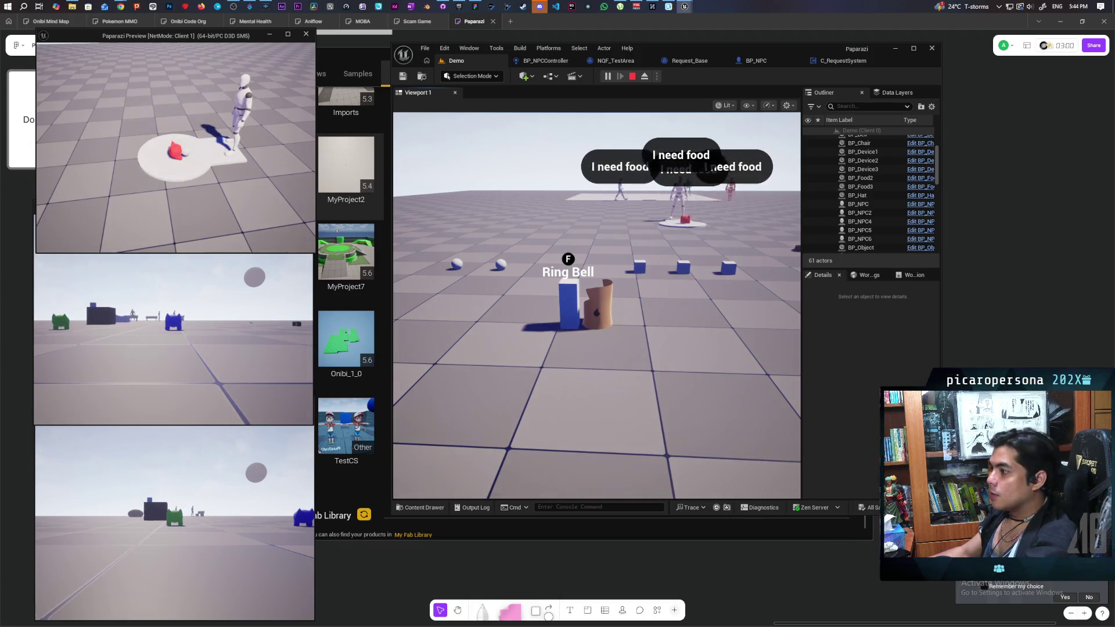
key("f")
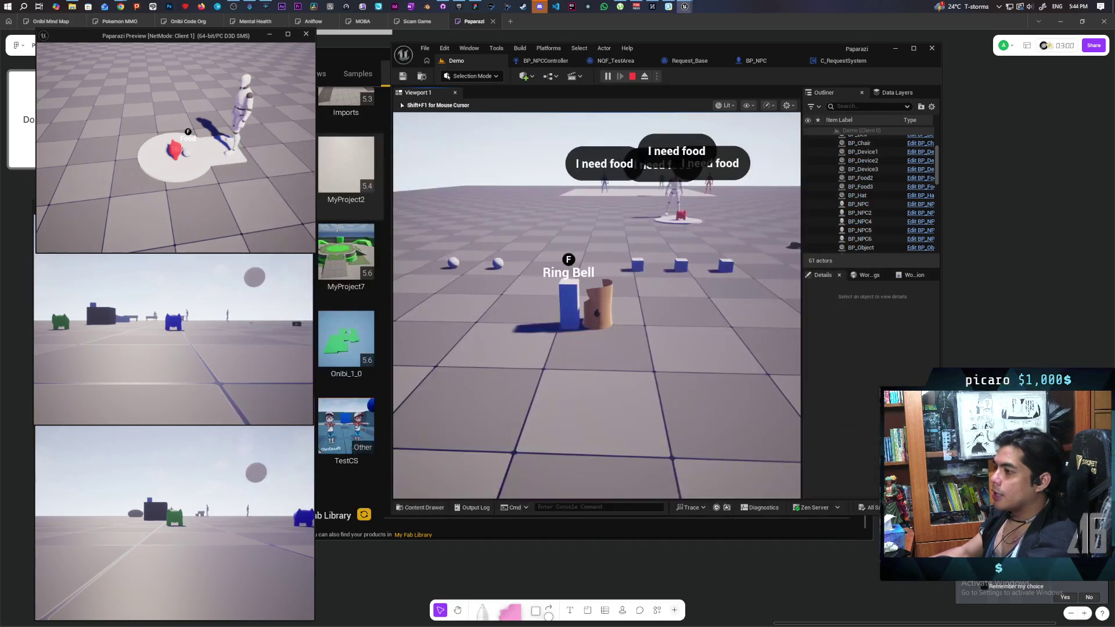
left_click(596, 349)
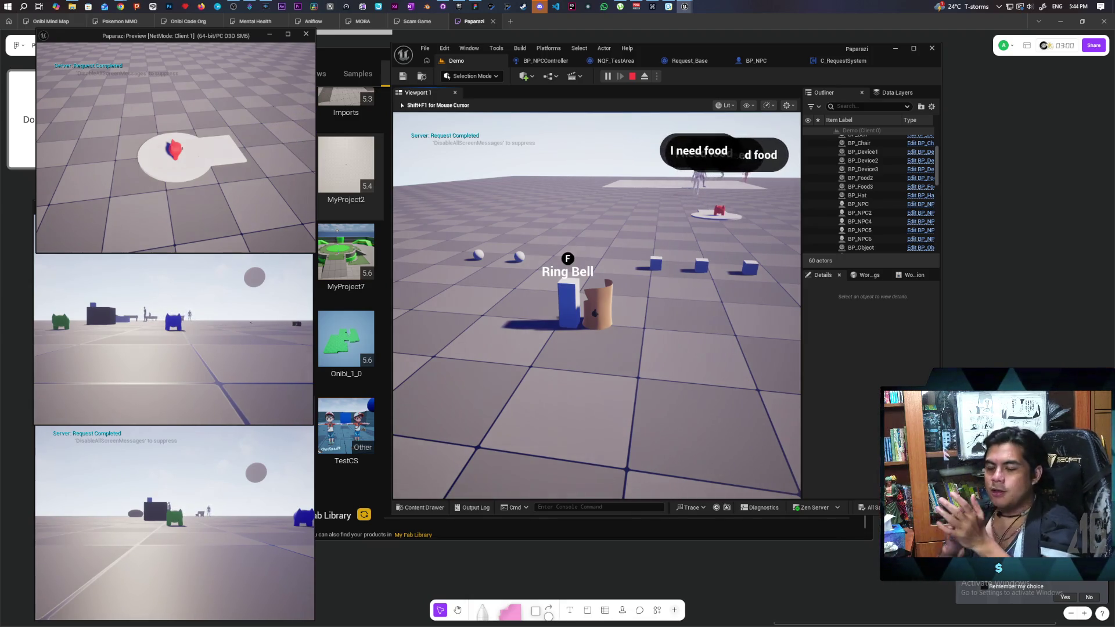
key("Escape")
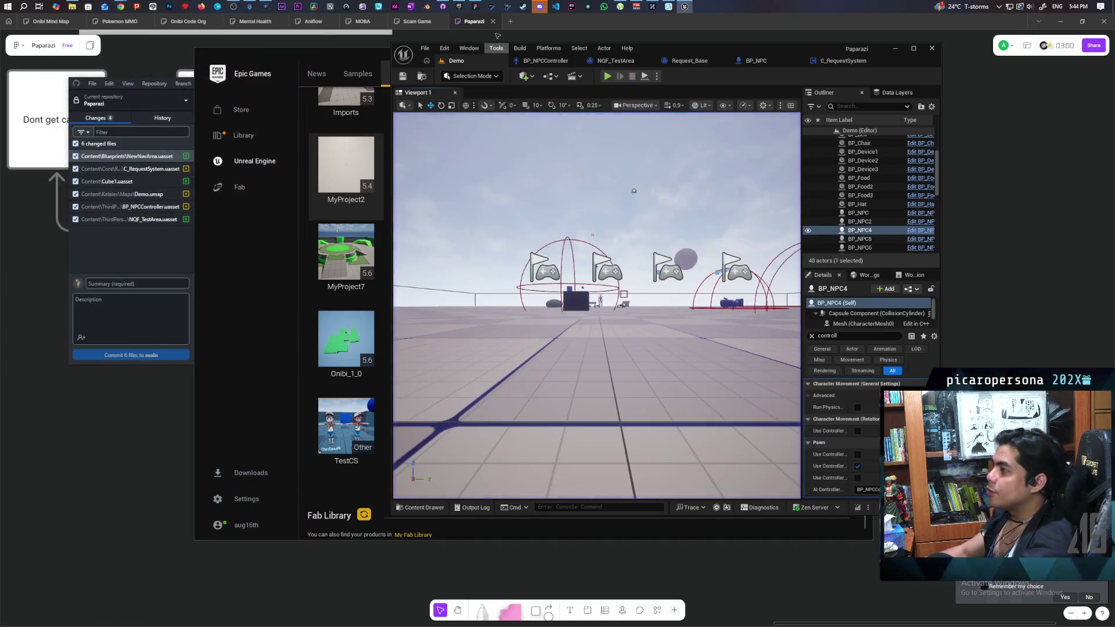
Commit the 8 changed files to main as 'Integrated NPC AI in Req Sys' and push to origin.
left_click(459, 8)
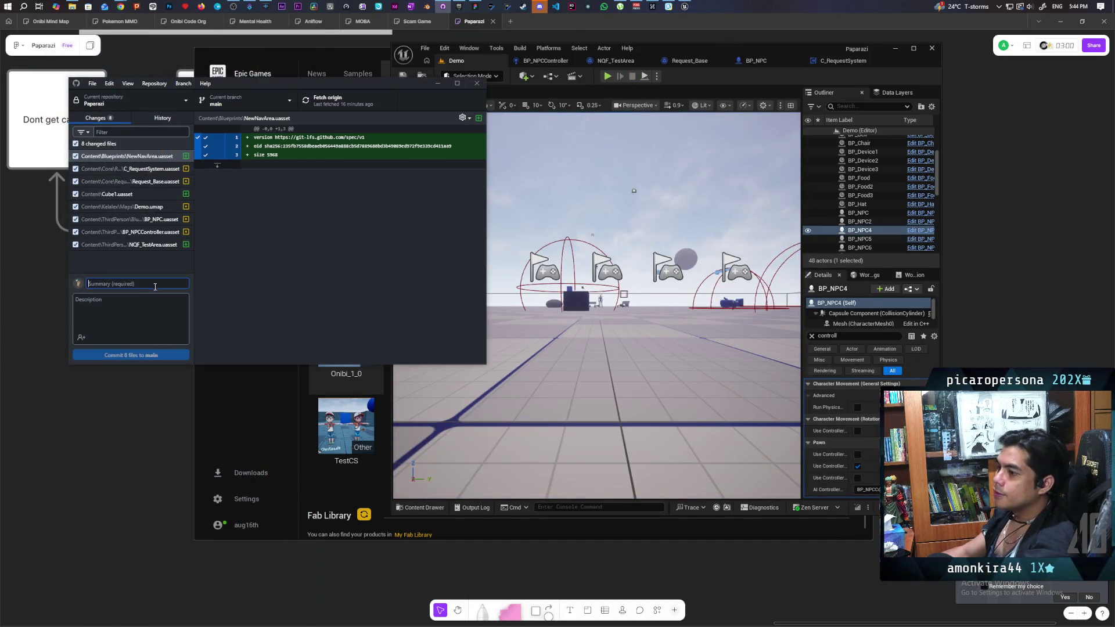
type("Inte")
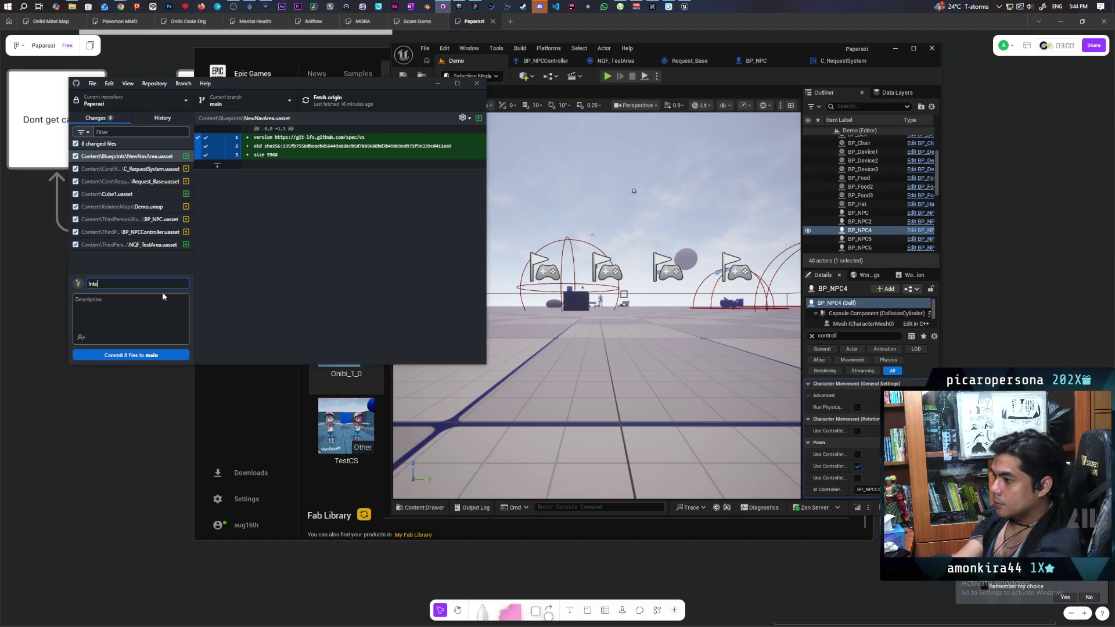
type("gfr")
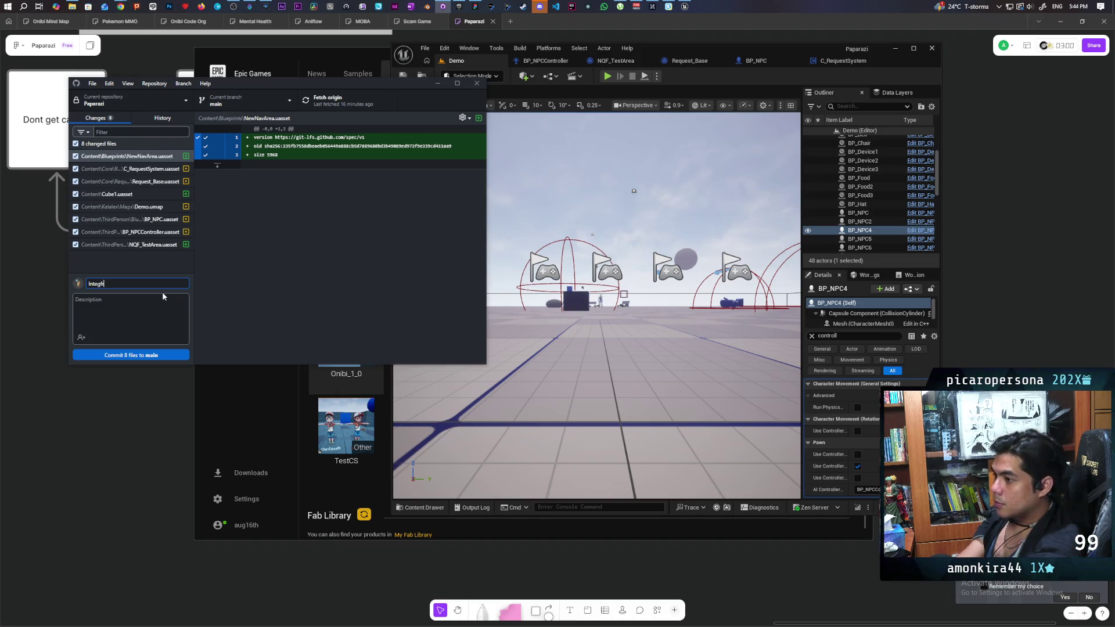
key("BackSpace")
key("BackSpace")
type("rated ")
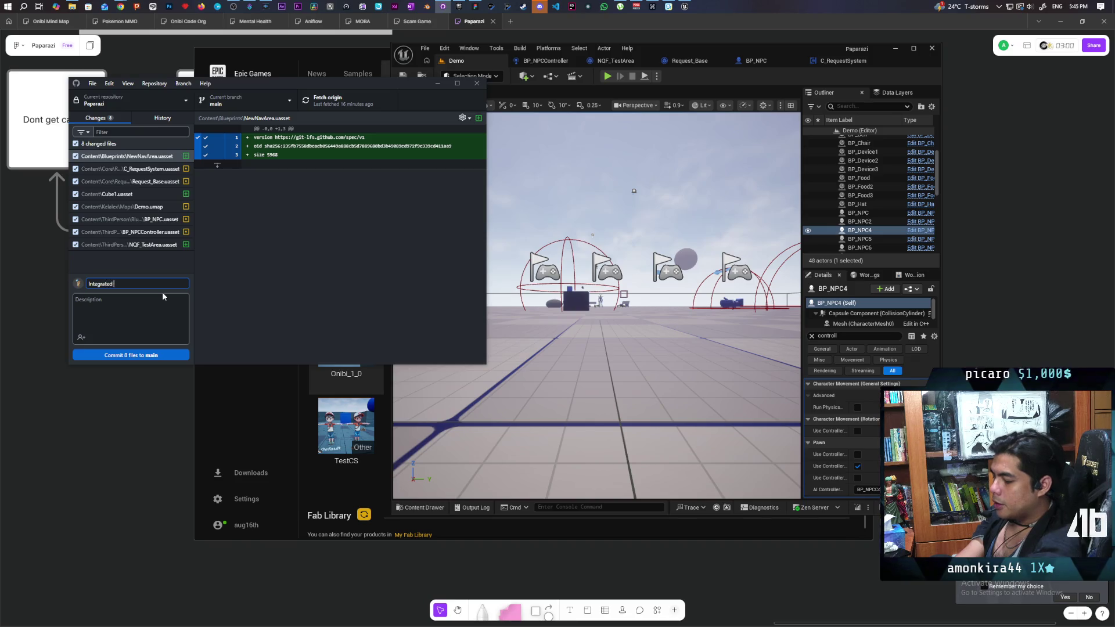
type("NPC Ai in Req Sys")
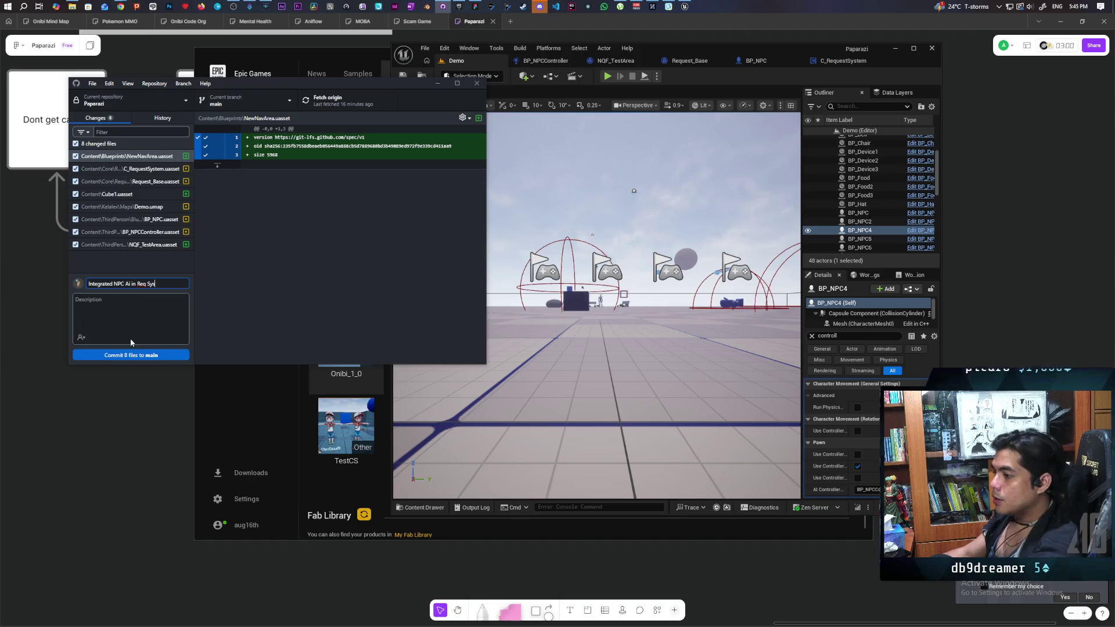
left_click(150, 356)
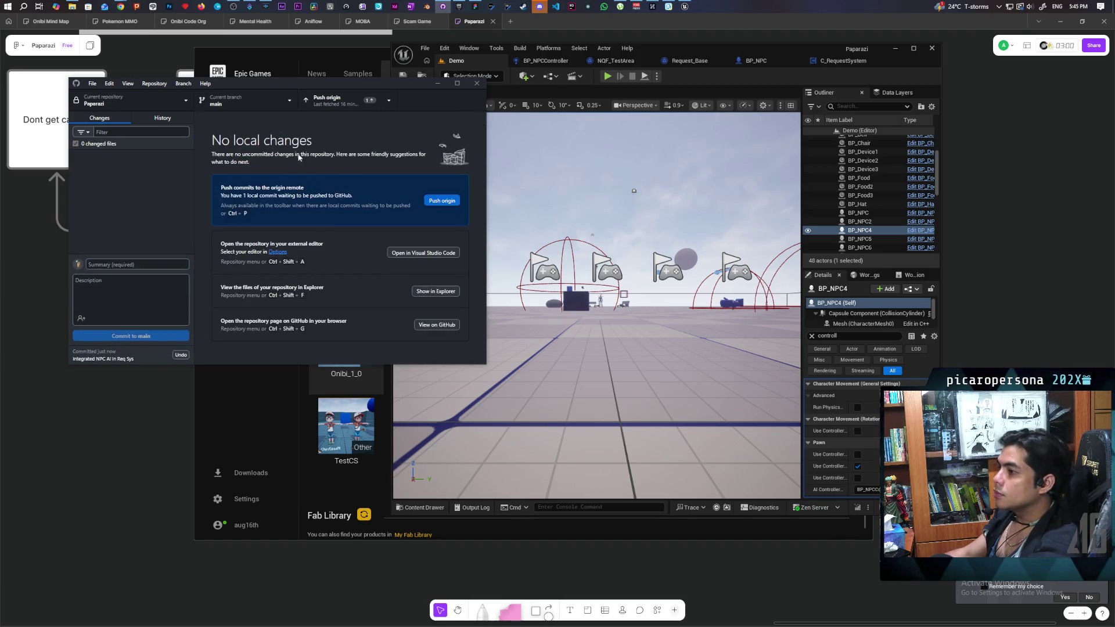
left_click(347, 99)
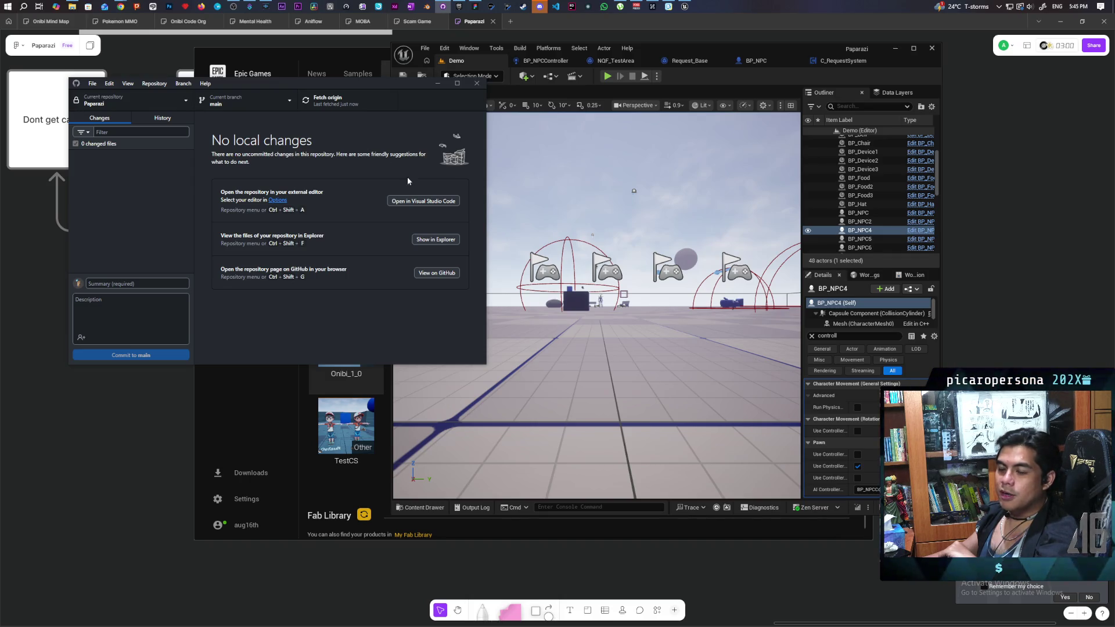
Bring up Streamer.bot's full Actions list and open the SFX Redeem action.
mouse_move(250, 7)
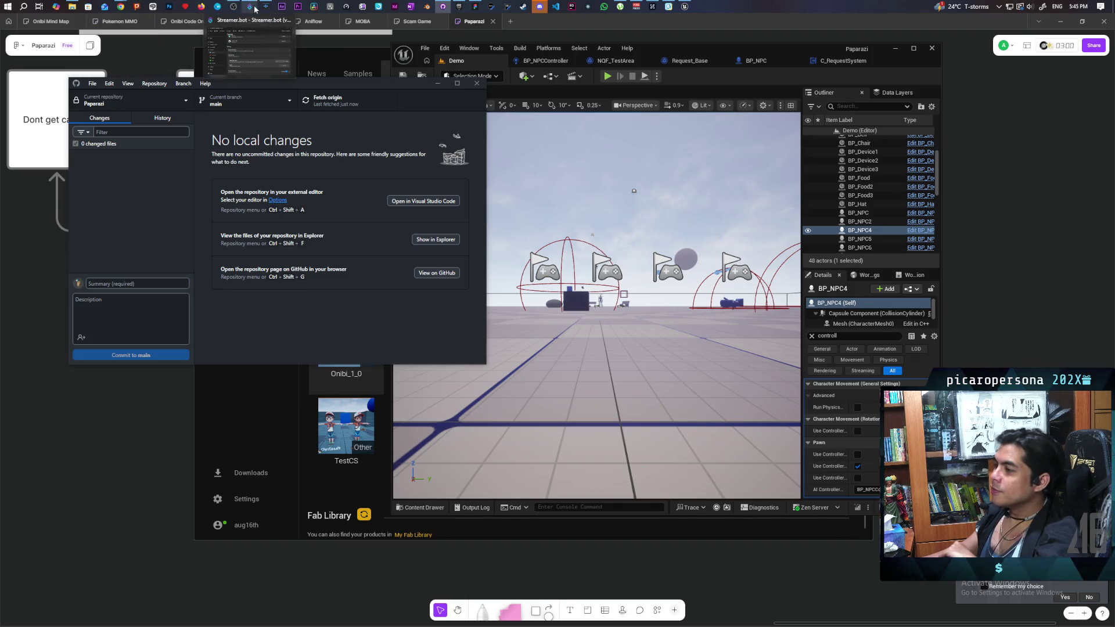
left_click(239, 50)
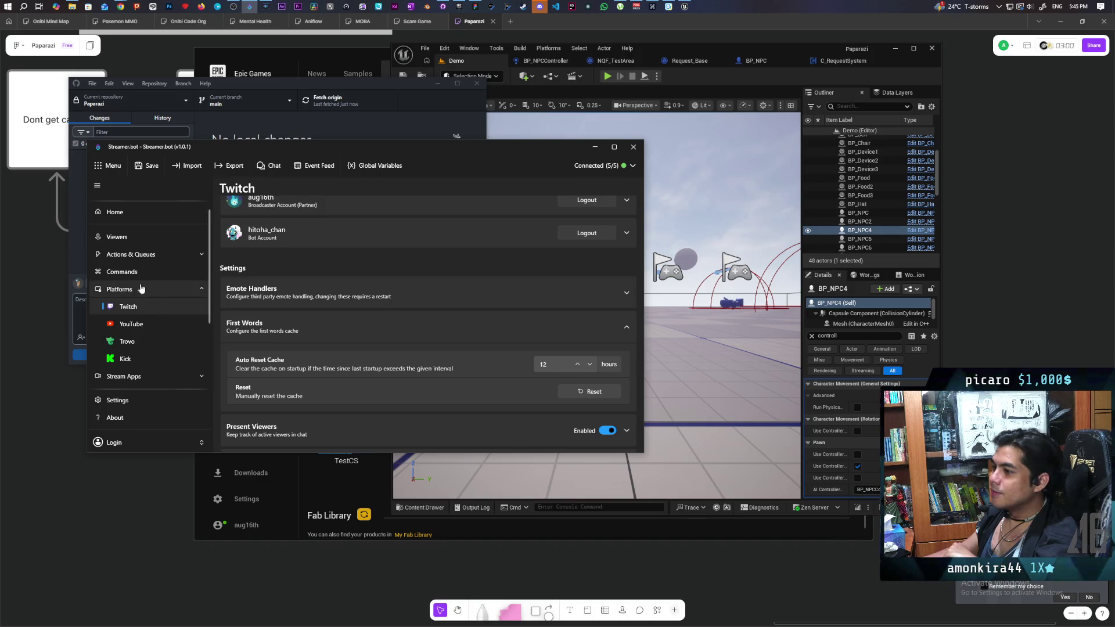
left_click(155, 255)
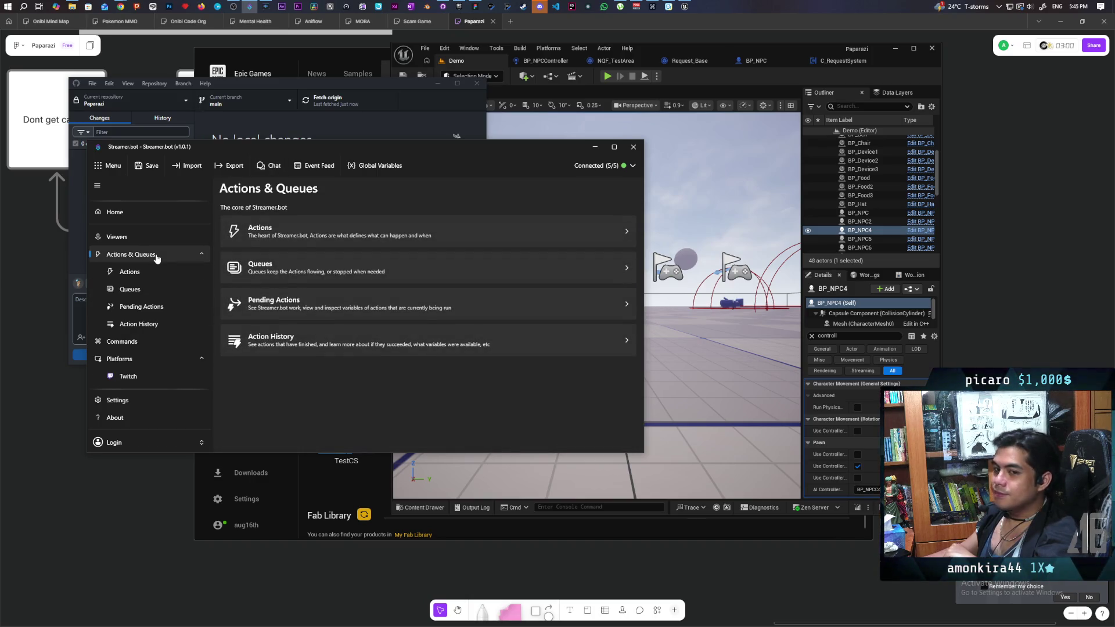
left_click(334, 236)
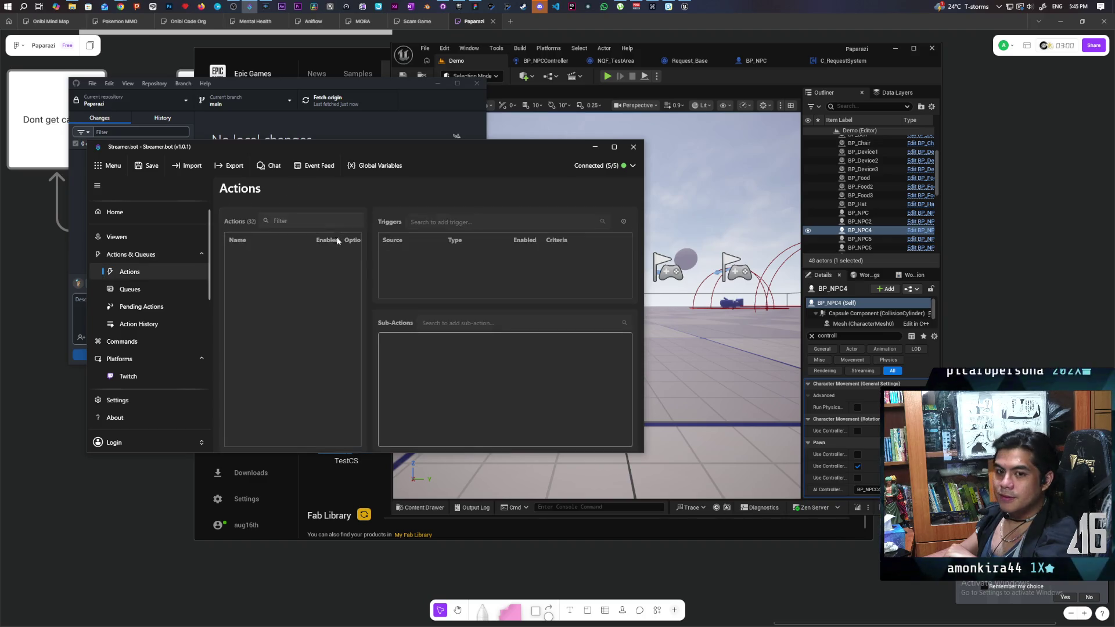
scroll(288, 317, "down", 5)
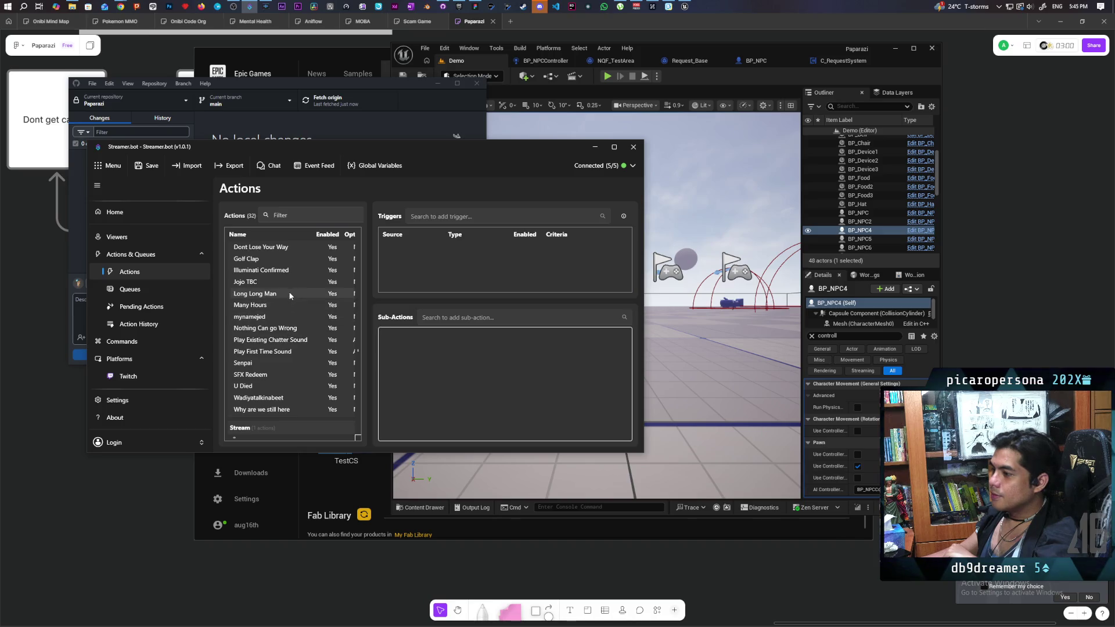
double_click(263, 376)
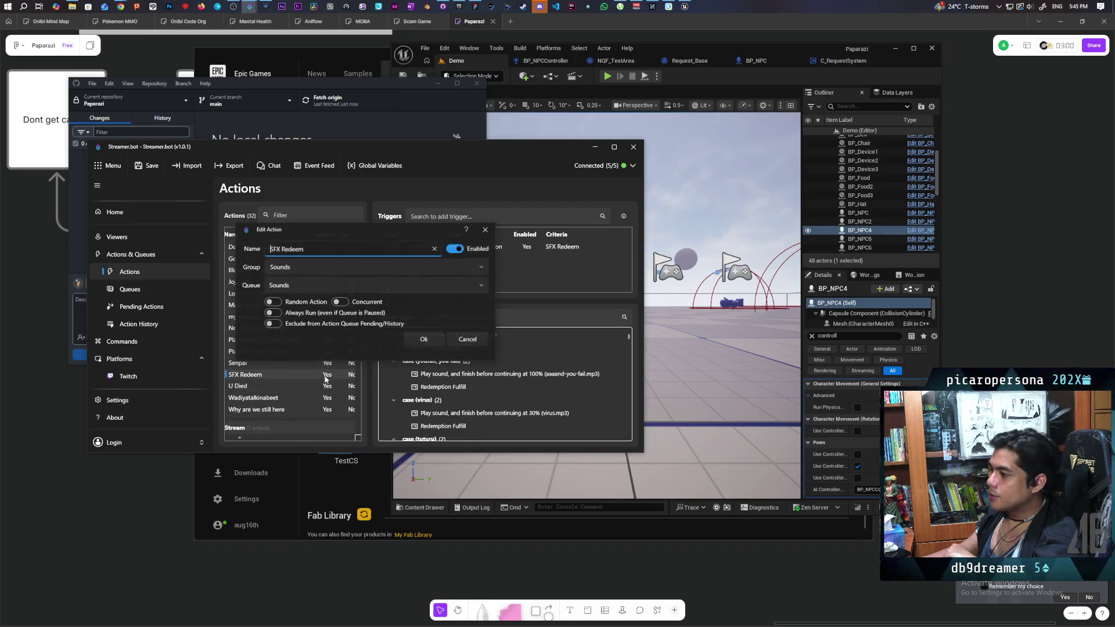
Close the Edit Action dialog and scroll through SFX Redeem's sound cases.
left_click(485, 229)
scroll(505, 372, "down", 3)
scroll(502, 366, "down", 1)
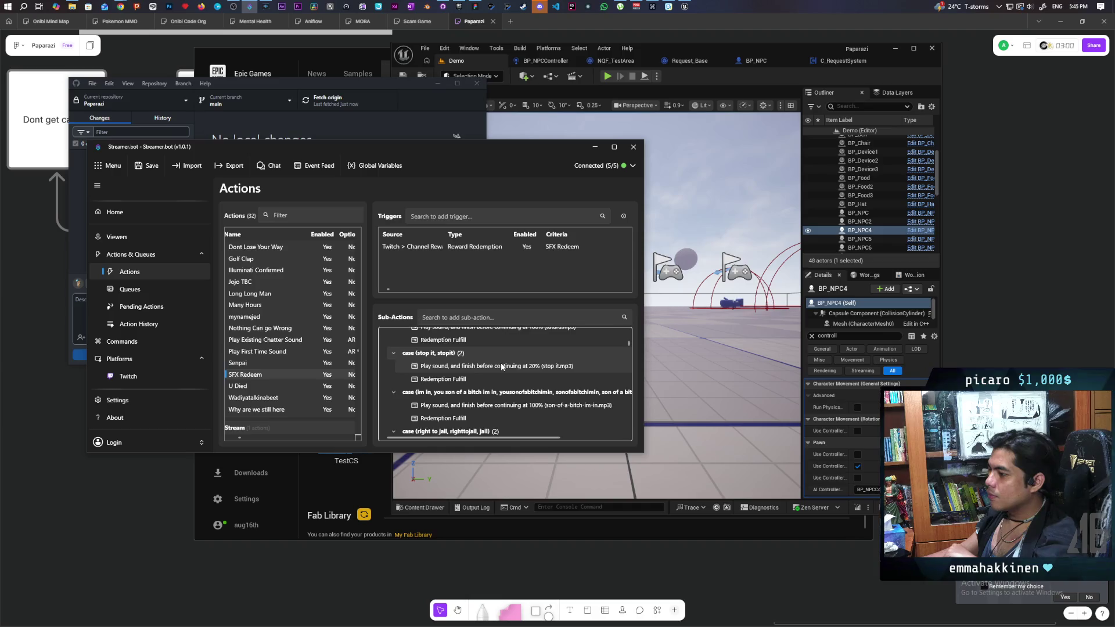
scroll(502, 366, "down", 5)
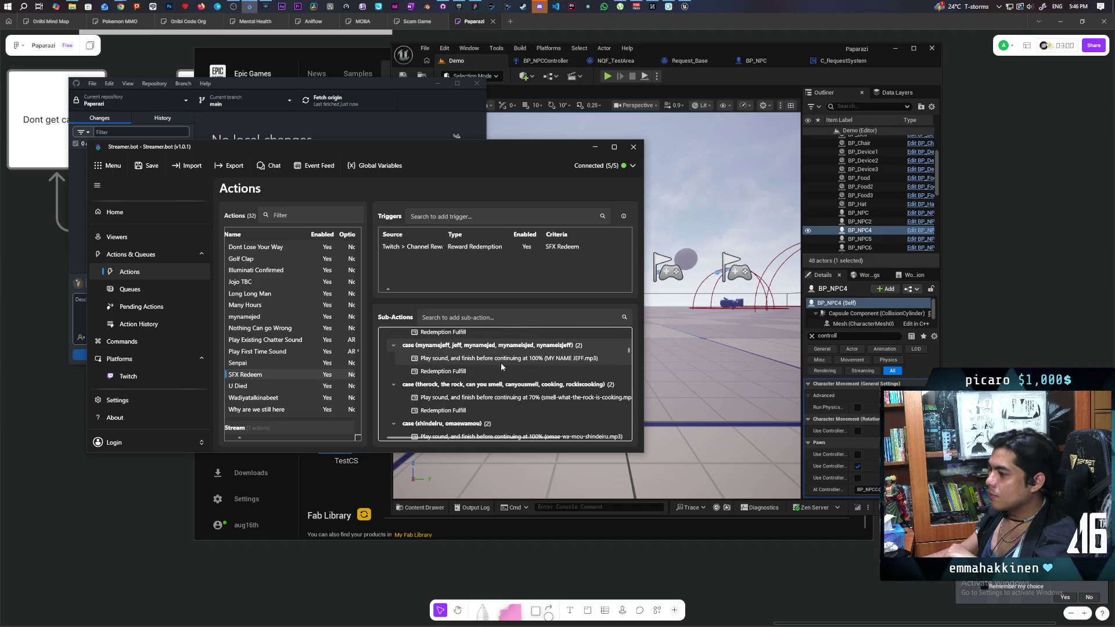
scroll(501, 367, "down", 5)
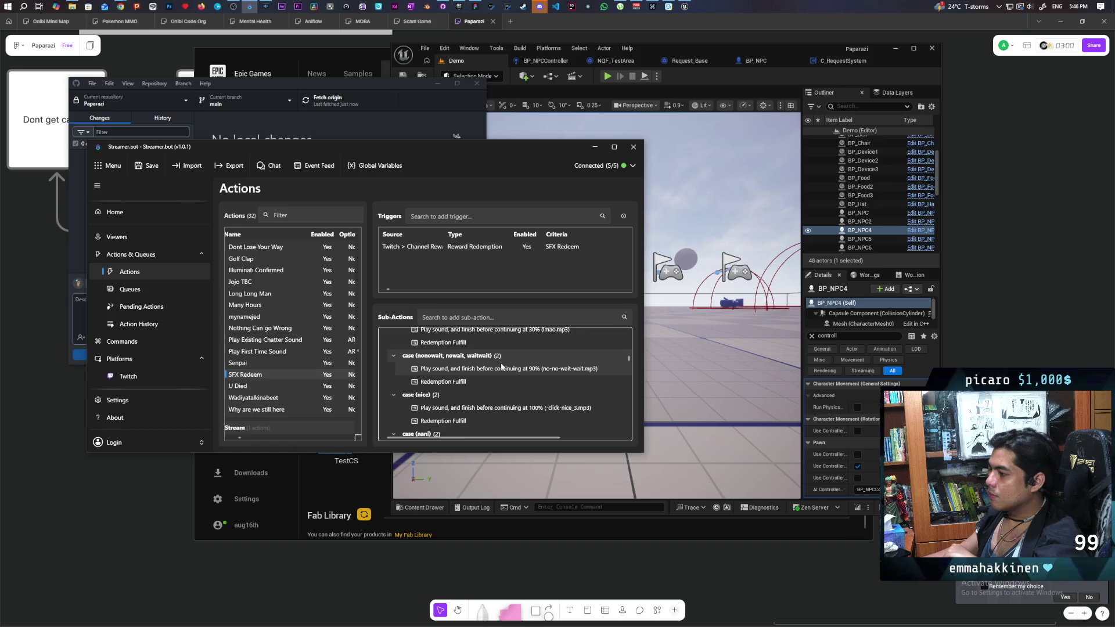
scroll(502, 367, "down", 4)
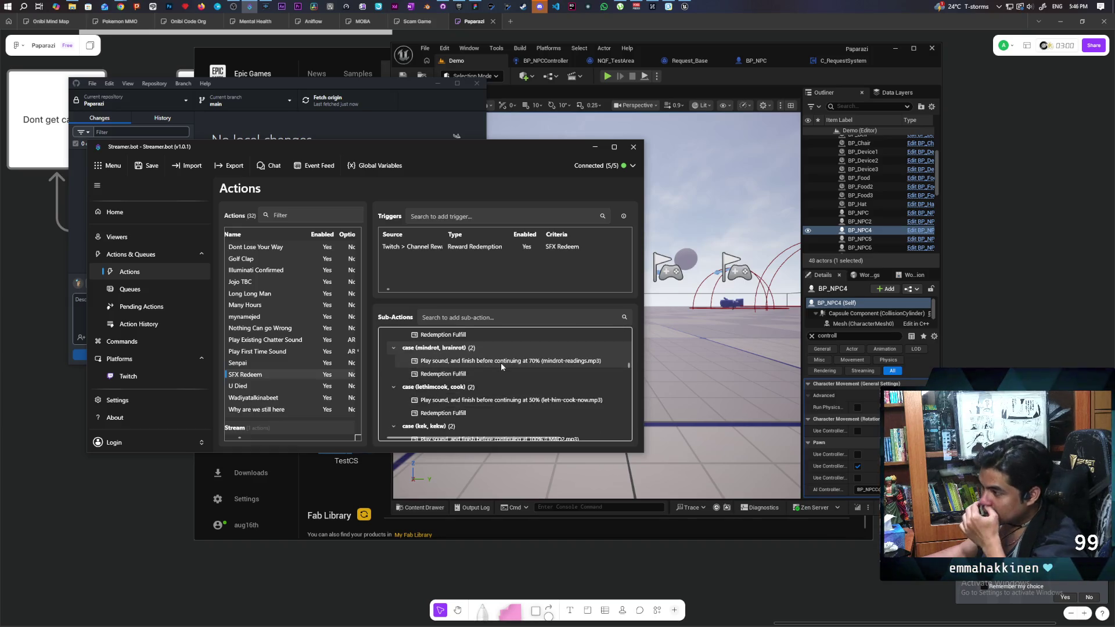
scroll(501, 362, "down", 4)
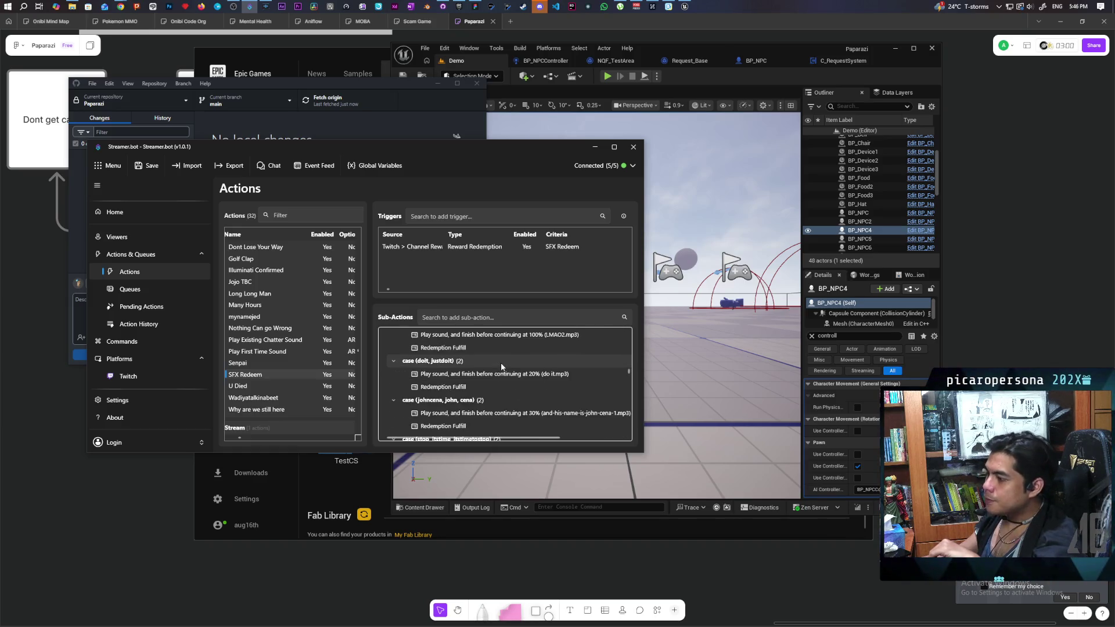
scroll(500, 362, "down", 1)
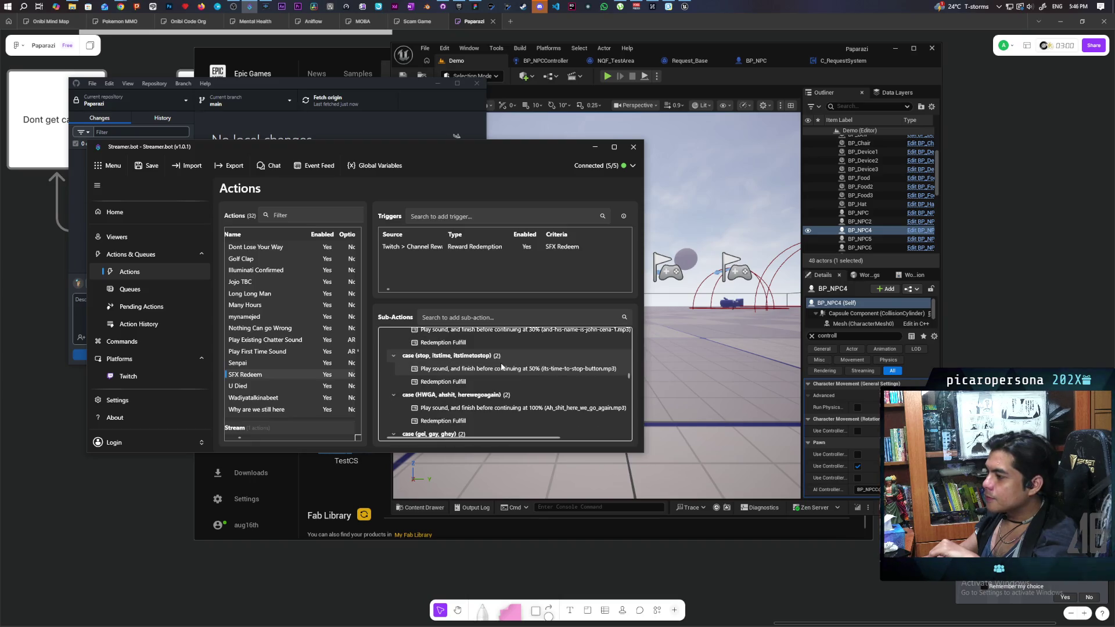
scroll(500, 363, "up", 1)
Open the dissapointed sound case for editing.
scroll(500, 362, "down", 5)
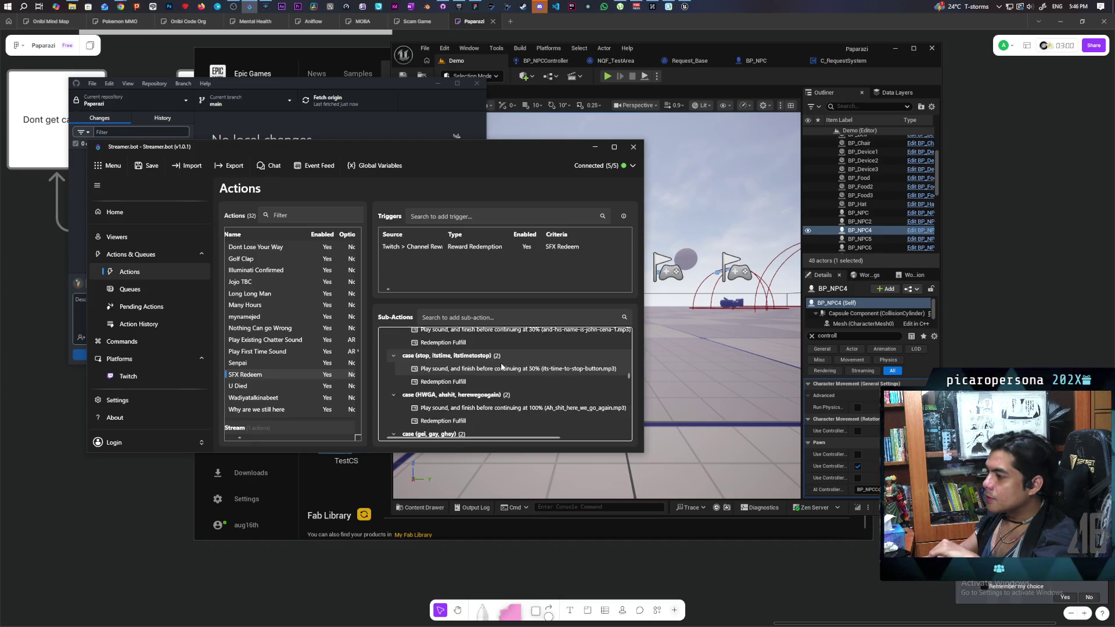
scroll(500, 363, "down", 5)
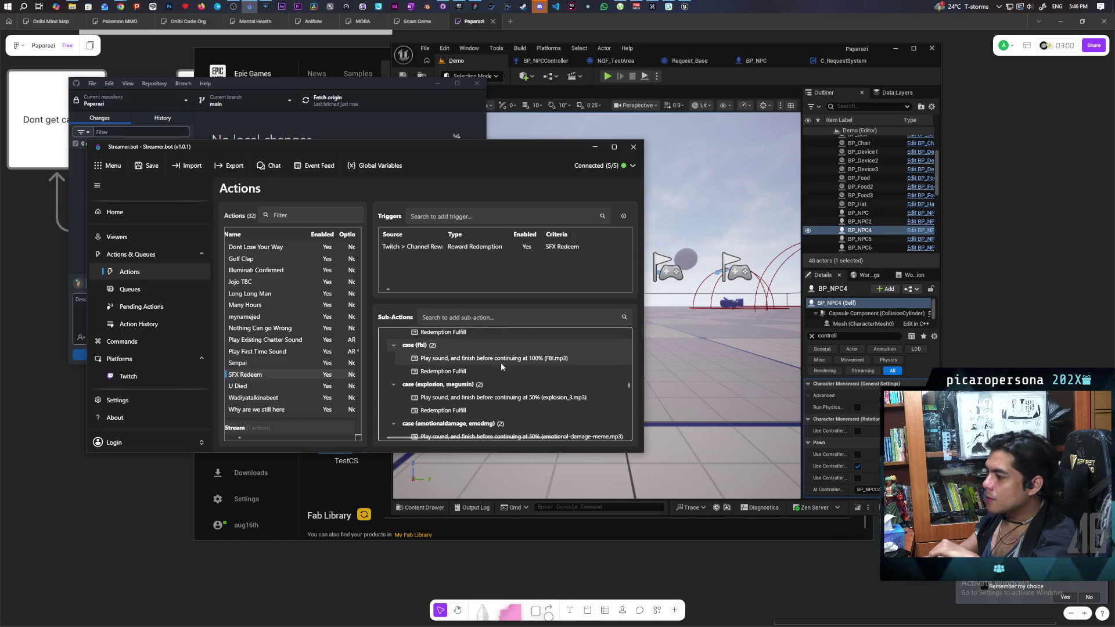
scroll(501, 363, "down", 2)
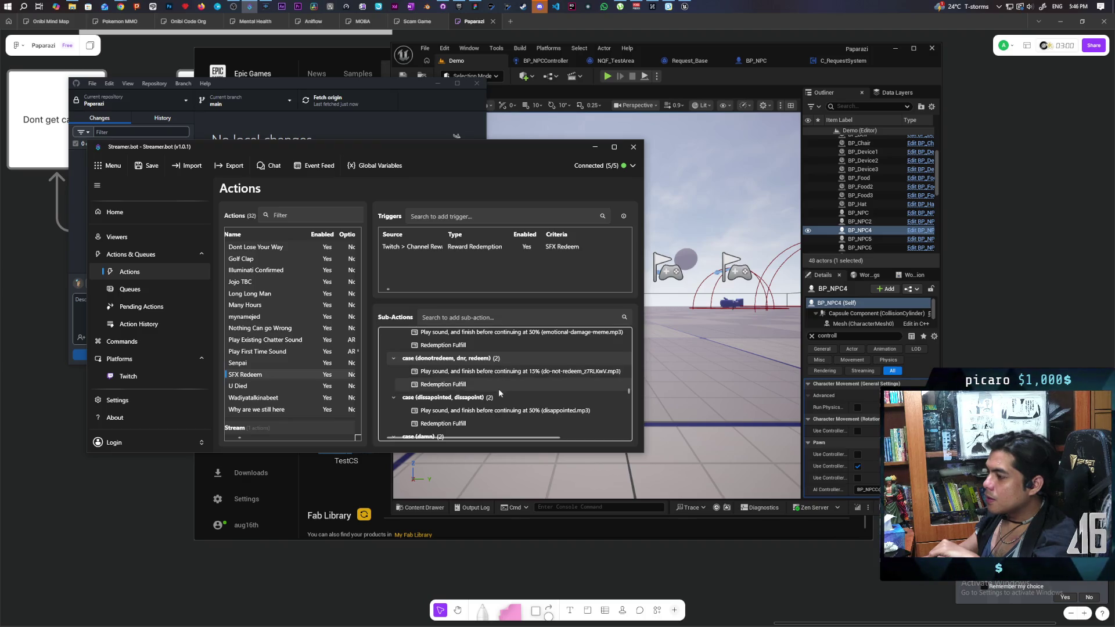
double_click(459, 399)
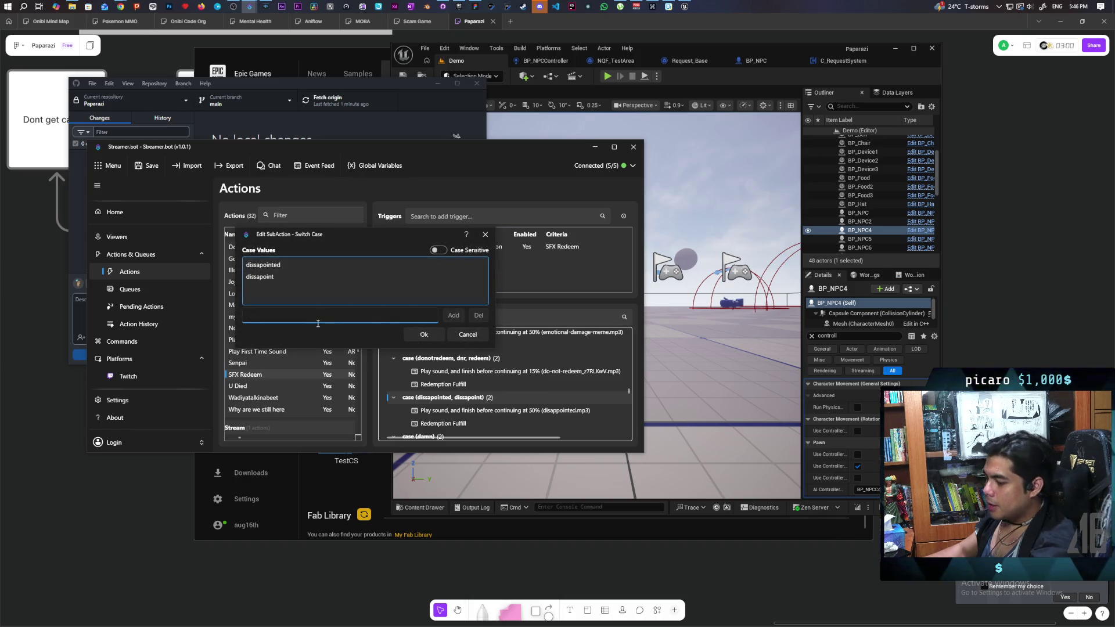
Add 'disappointed' to the dissapointed case's values and save the settings.
type("di")
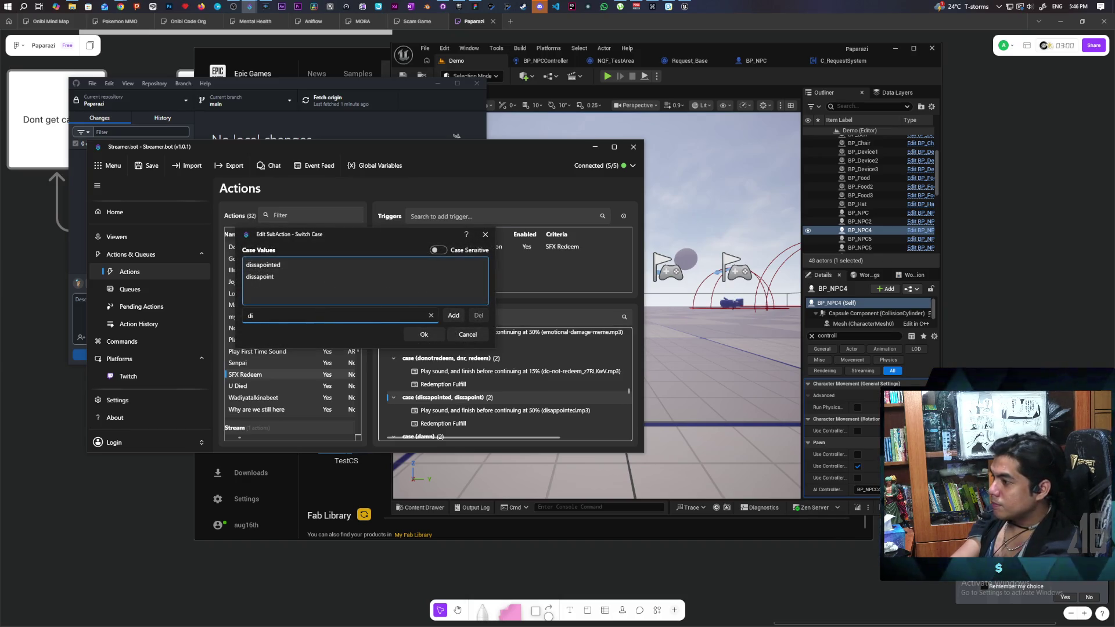
type("sappointed")
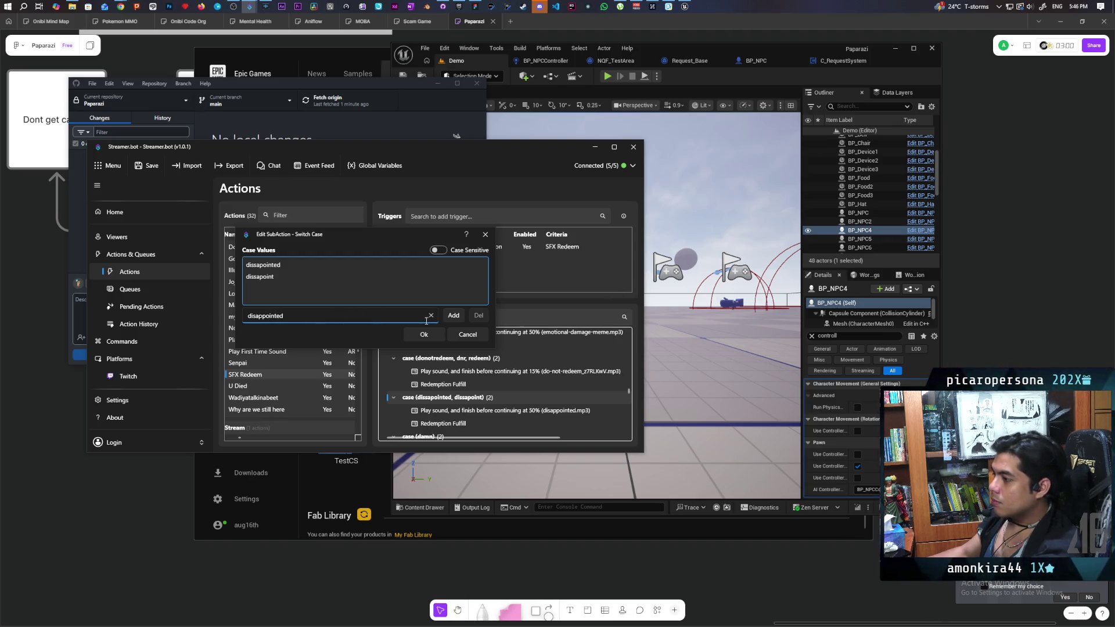
left_click(453, 316)
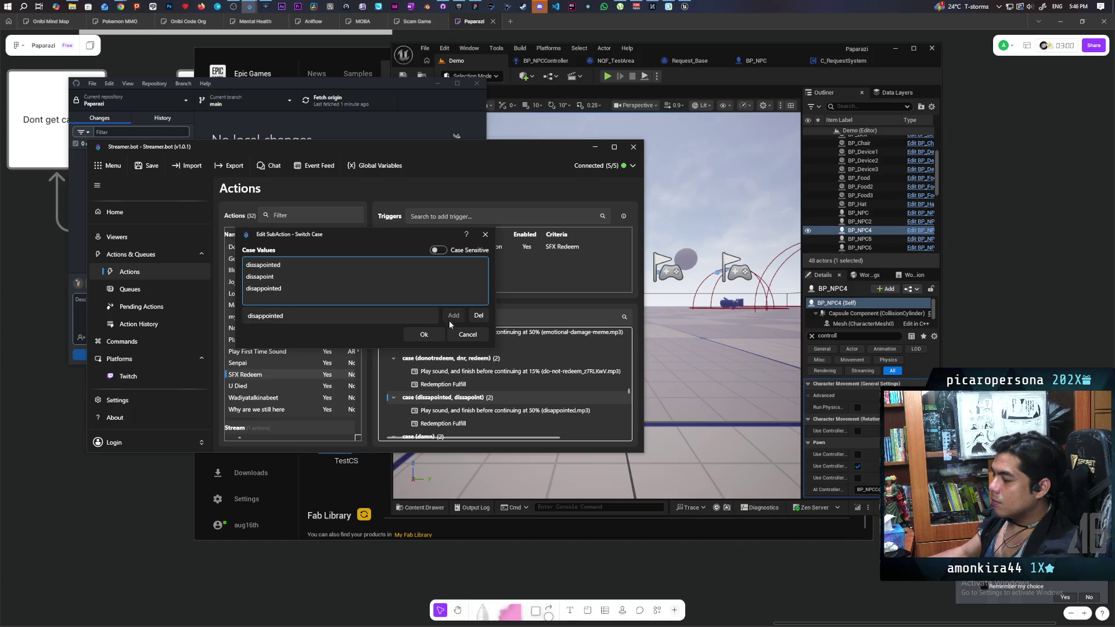
left_click(411, 336)
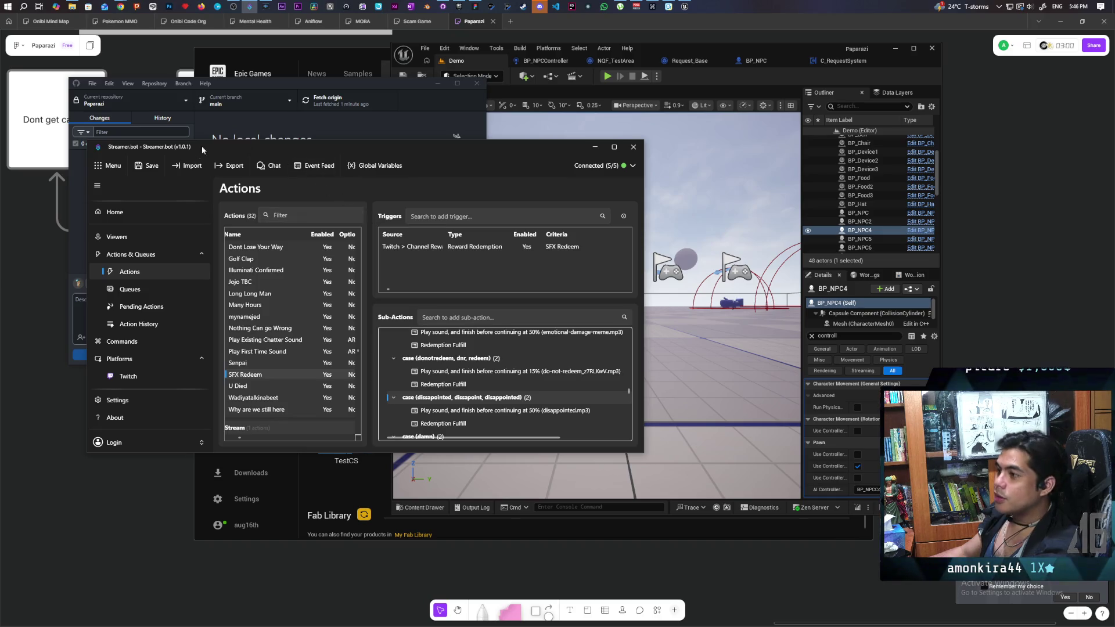
left_click(147, 166)
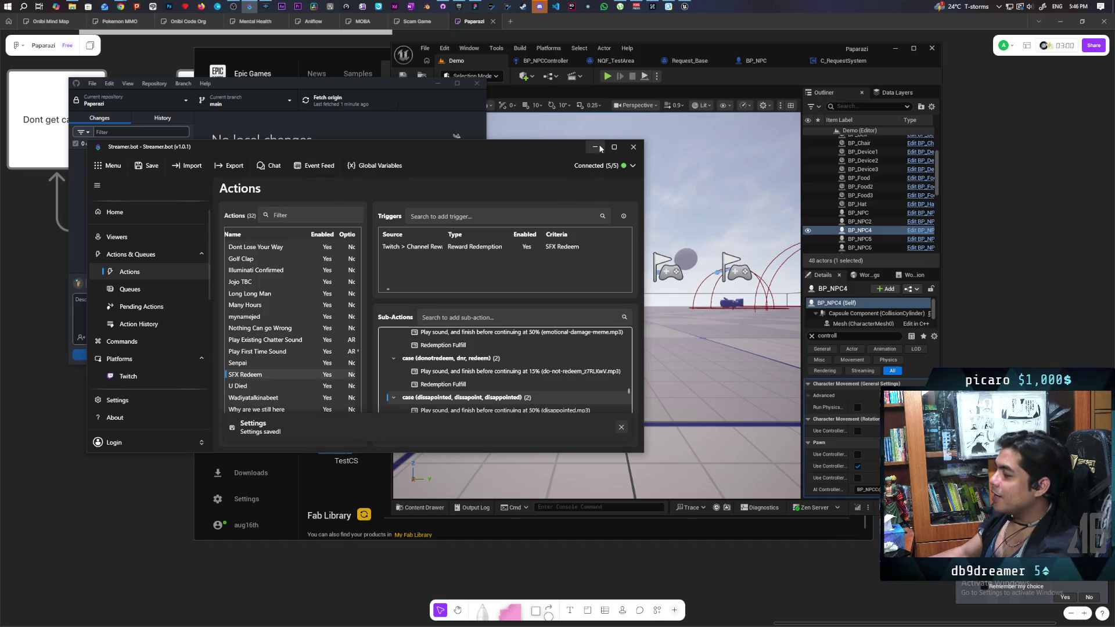
Return to Streamer.bot and scroll to the SFX Redeem default case to open its options.
left_click(596, 146)
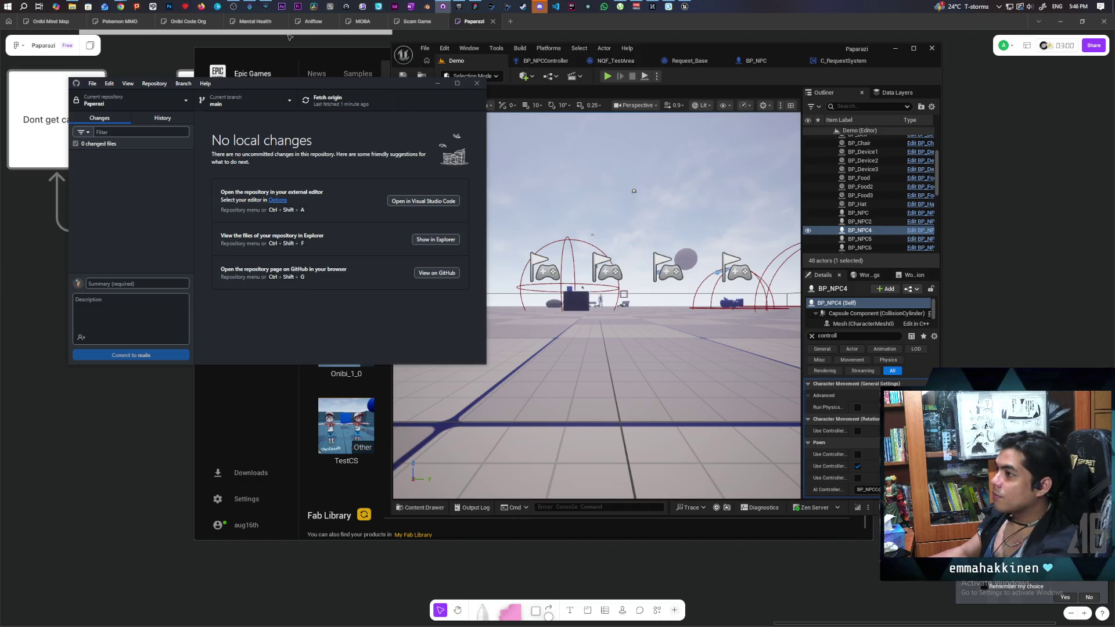
left_click(250, 6)
scroll(455, 349, "down", 5)
scroll(465, 365, "down", 5)
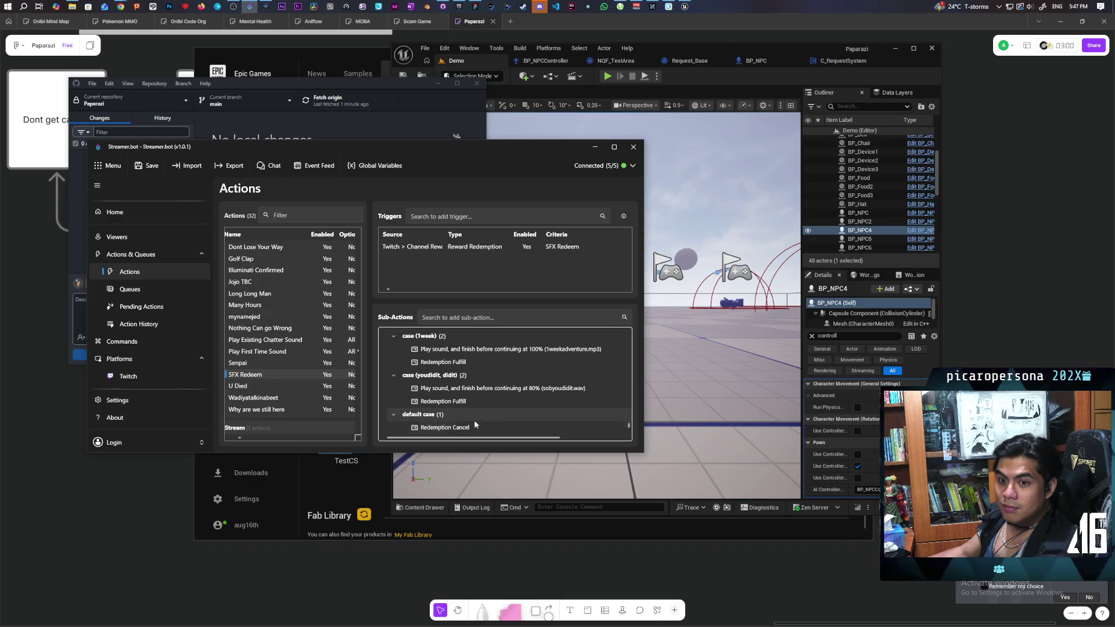
right_click(433, 417)
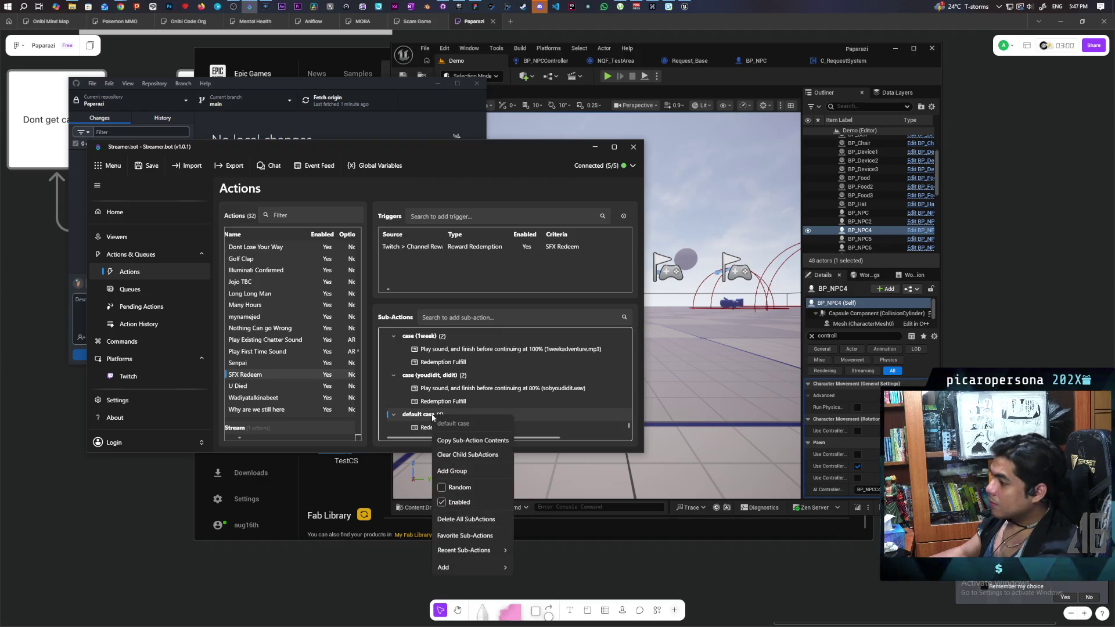
Add a Twitch Chat 'Send Message to Channel' sub-action to the default case.
right_click(424, 429)
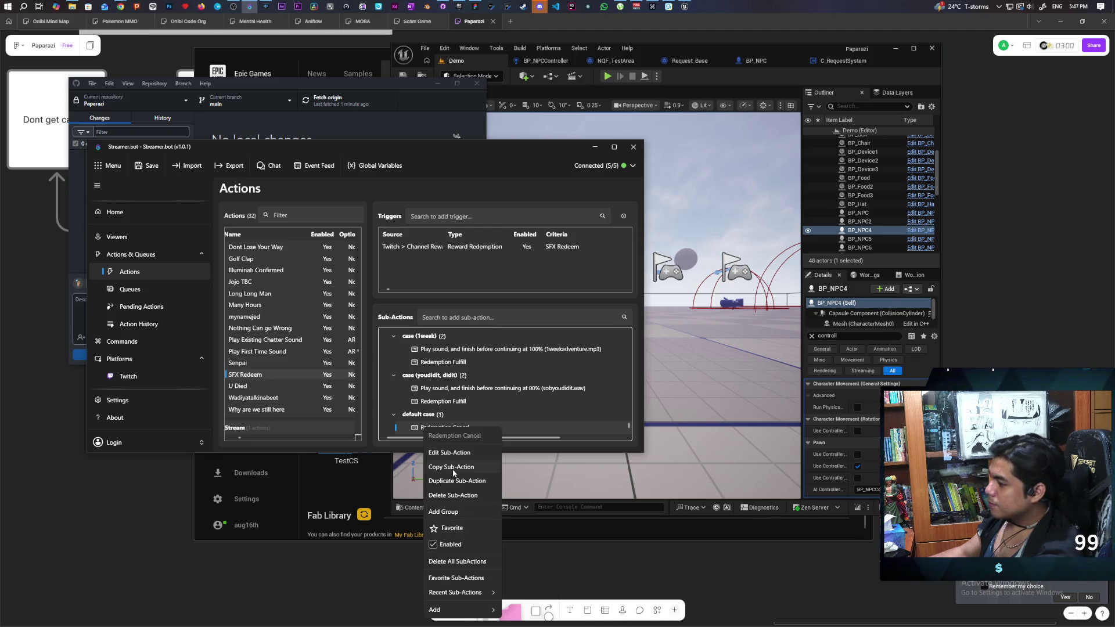
left_click(414, 418)
right_click(414, 416)
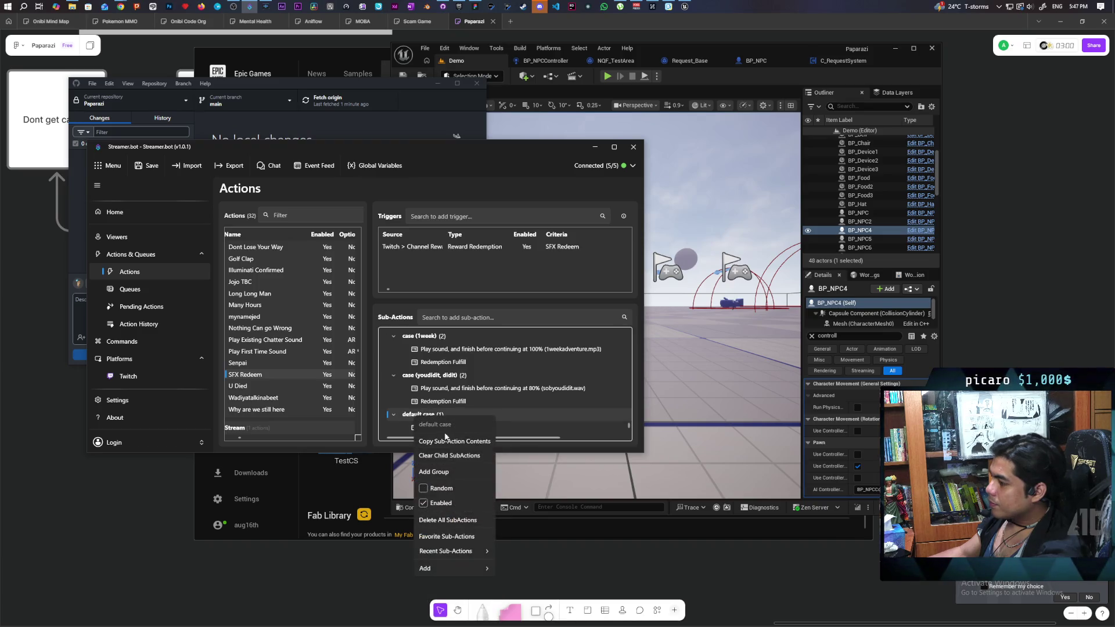
mouse_move(440, 569)
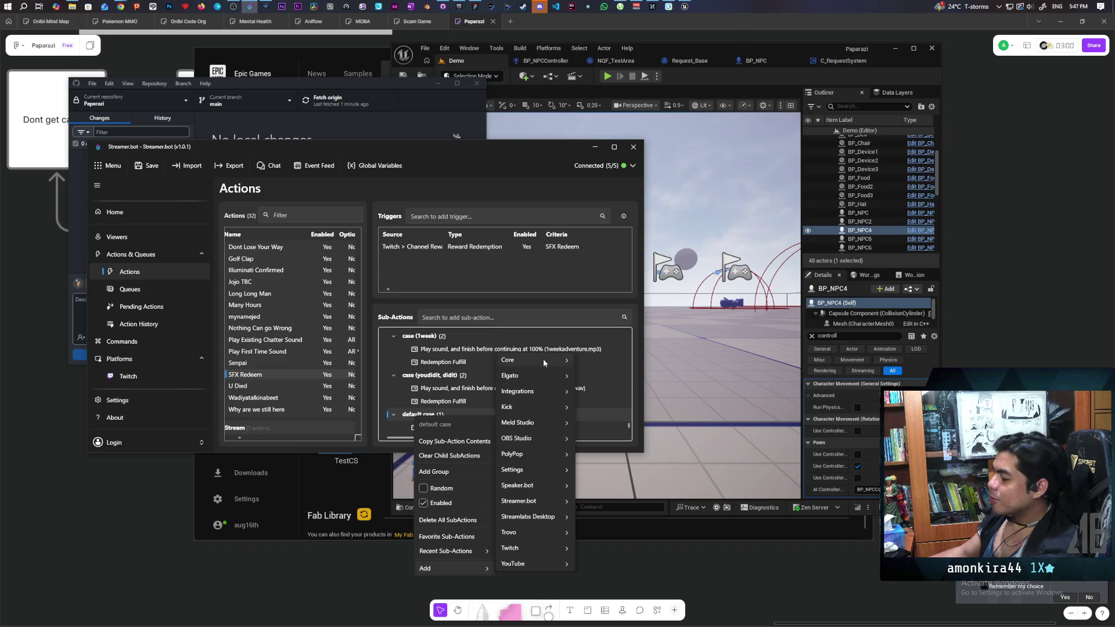
mouse_move(542, 375)
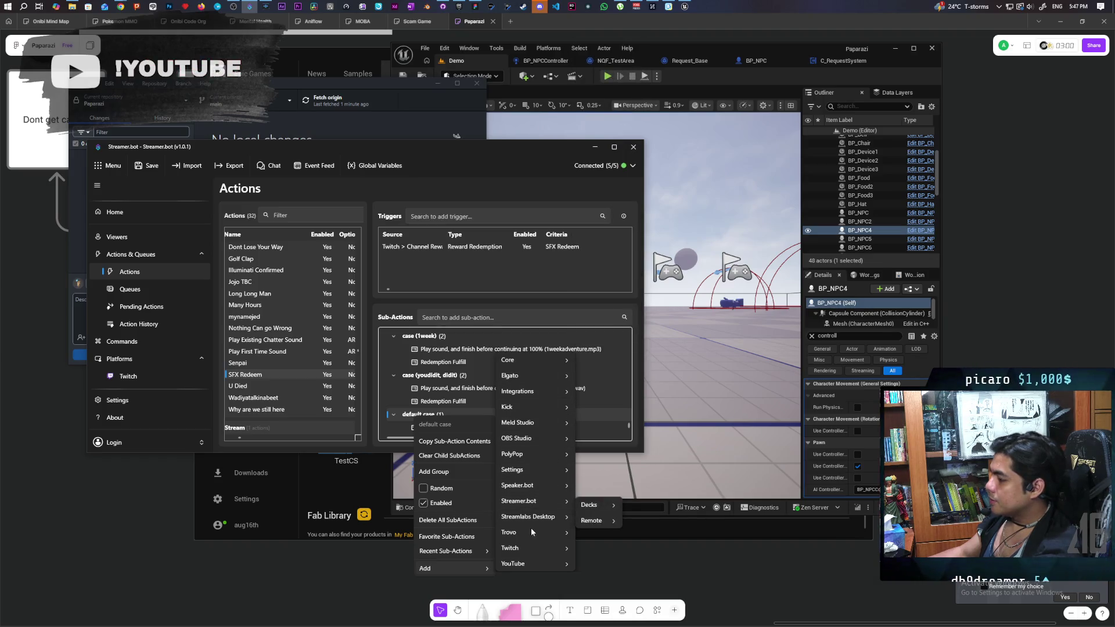
mouse_move(553, 486)
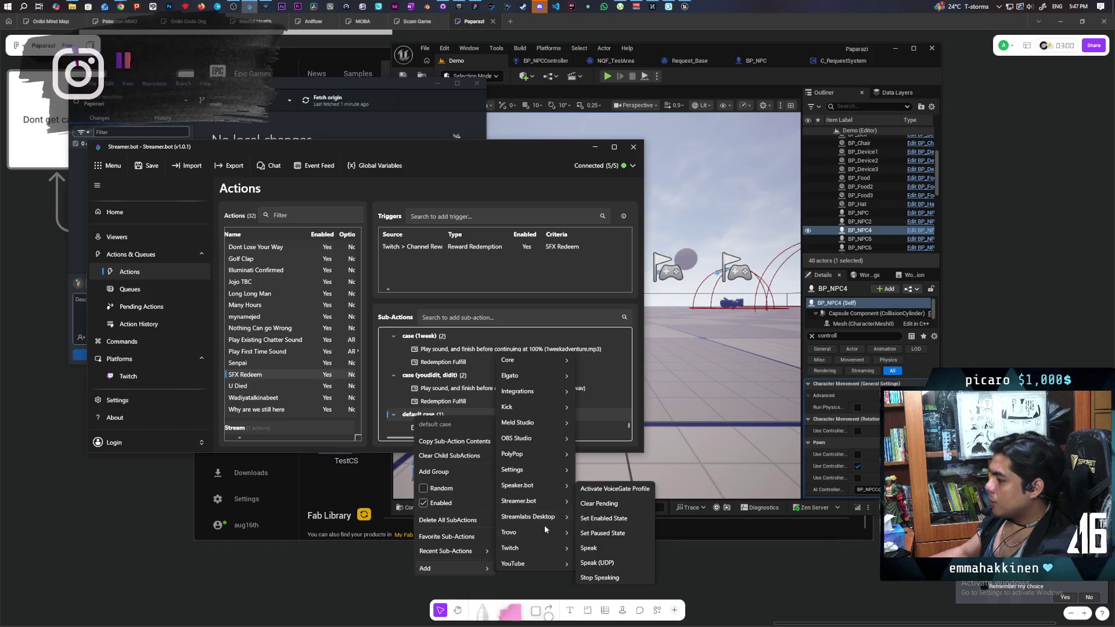
mouse_move(535, 546)
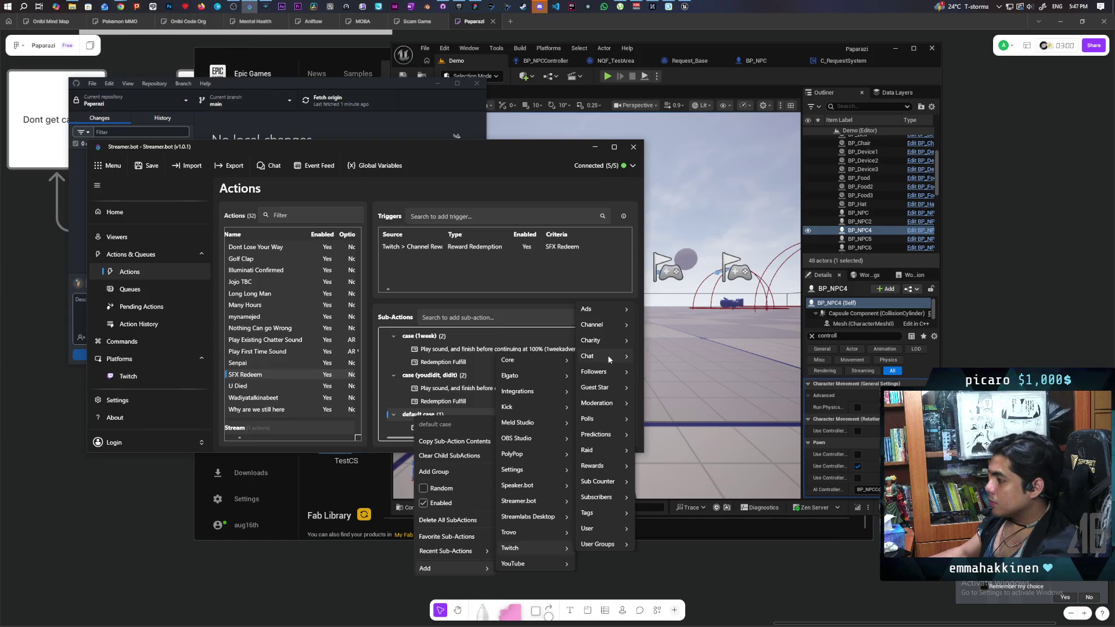
mouse_move(607, 356)
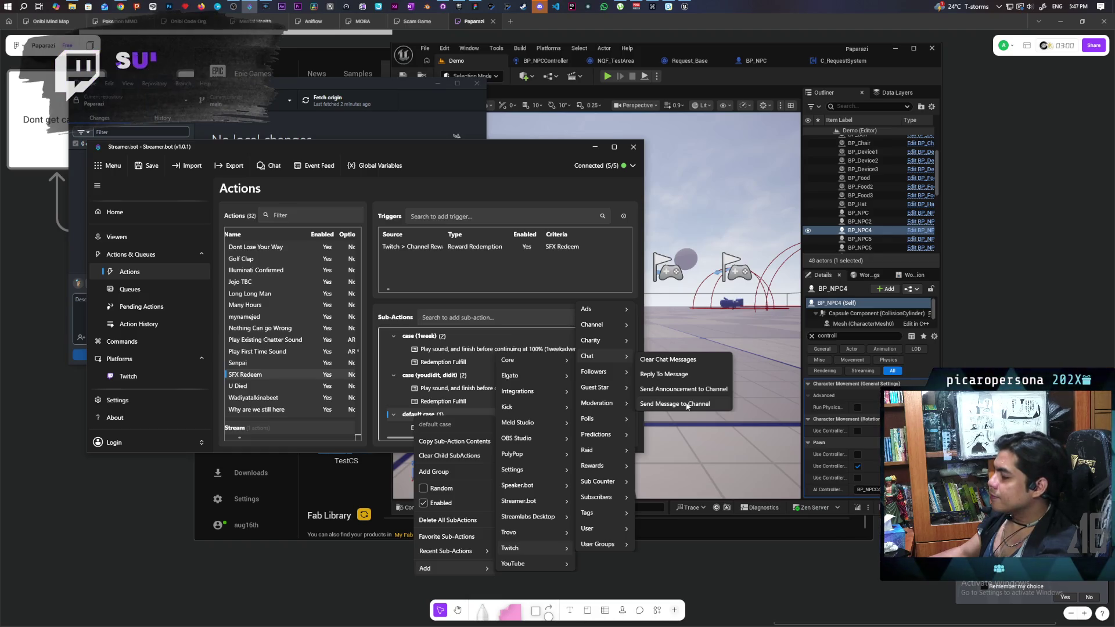
left_click(687, 404)
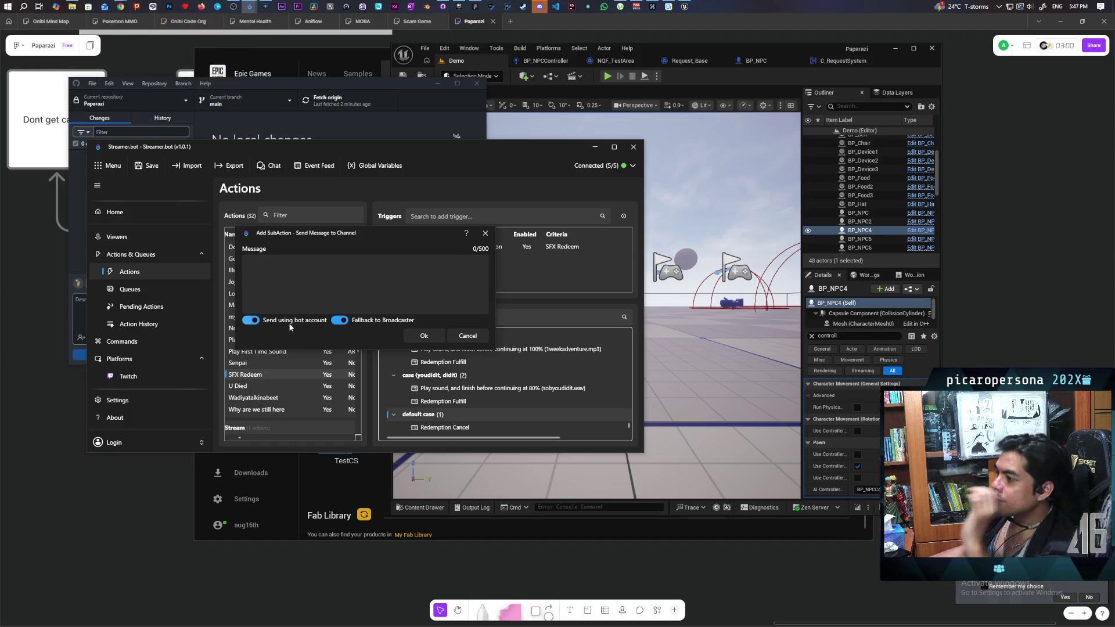
Set the message to 'That sound isn't in the database so your points have been refunded…' and save.
left_click(314, 276)
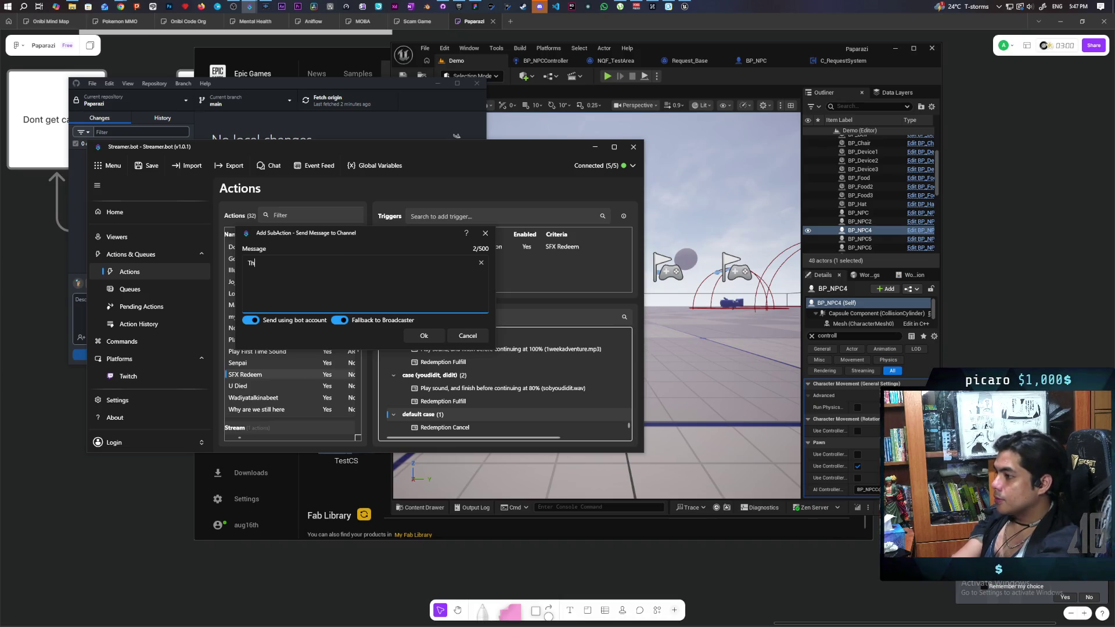
type("That")
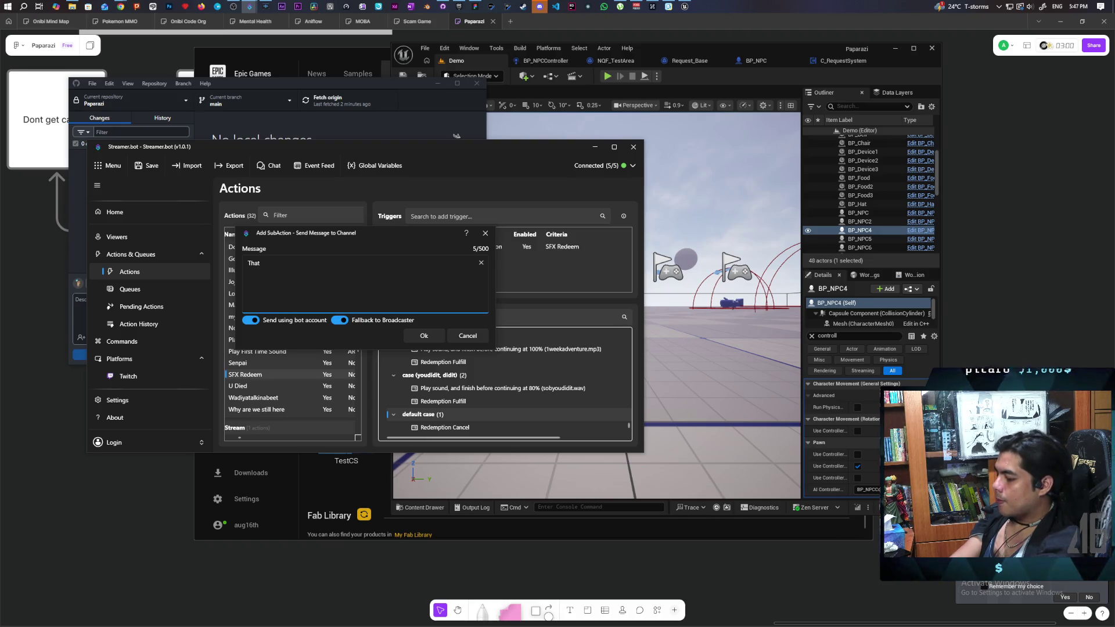
type("sound isn't i")
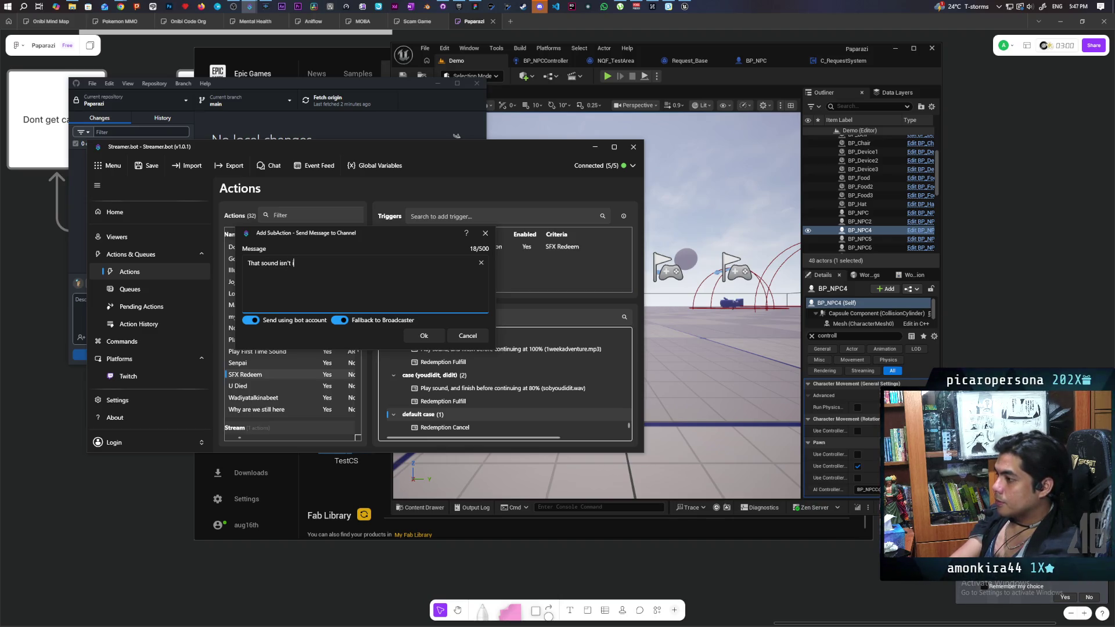
type("n the sa")
key("BackSpace")
key("BackSpace")
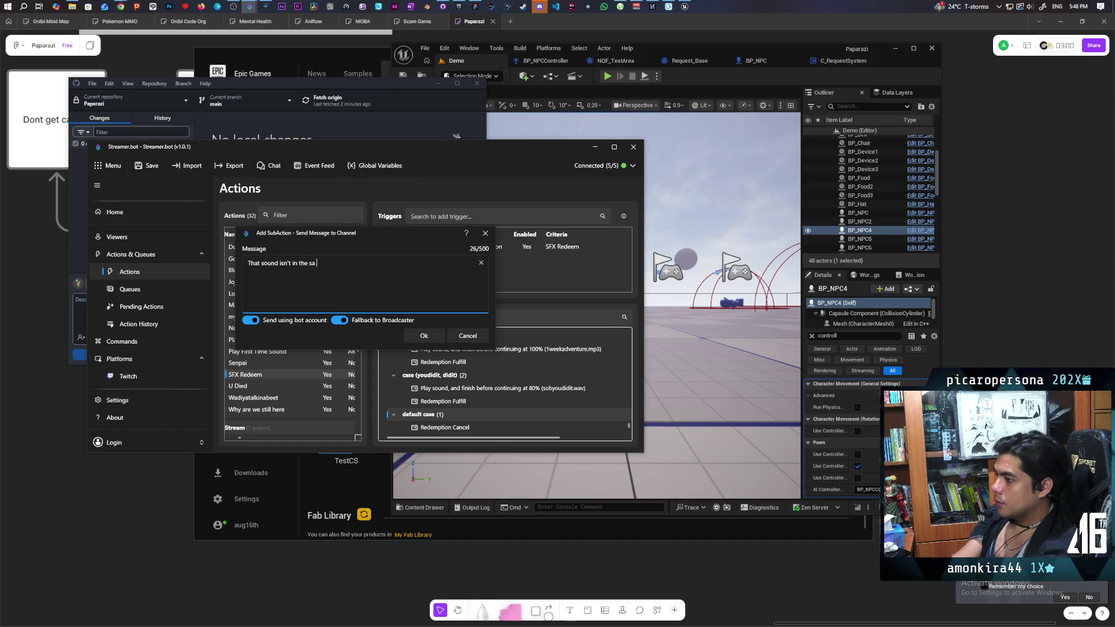
type("database ")
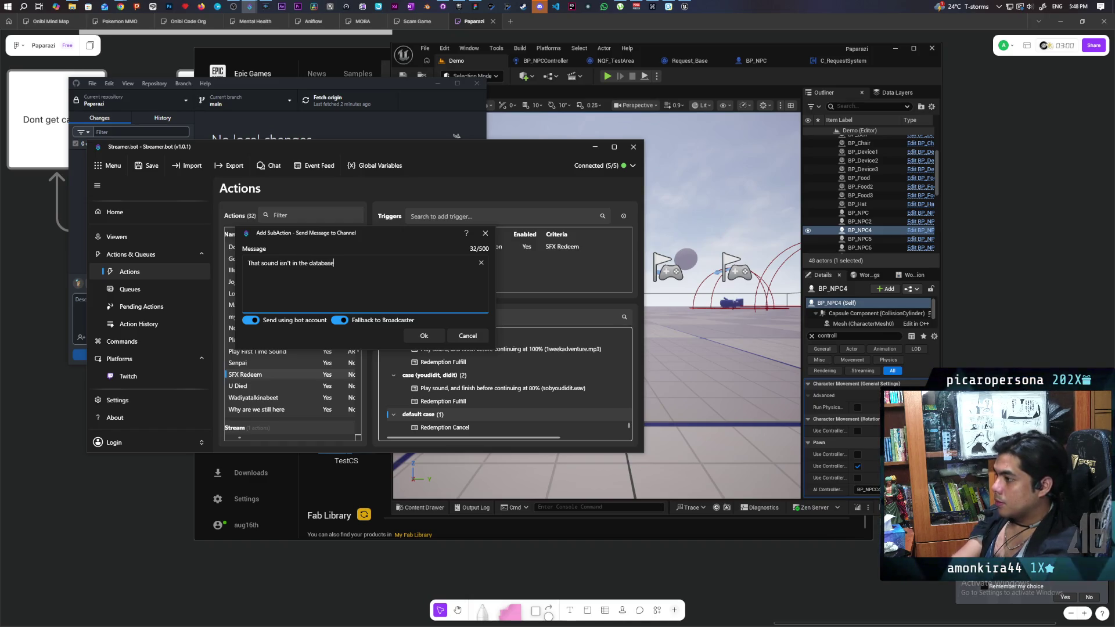
type("so your point")
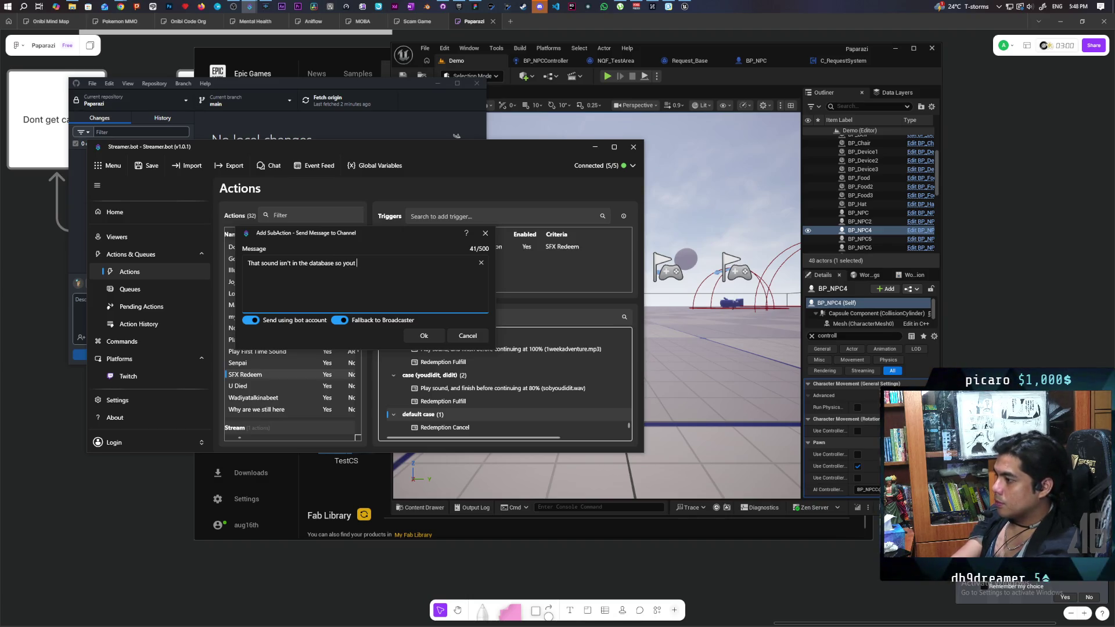
type("s have been refunded. Here's a list of a")
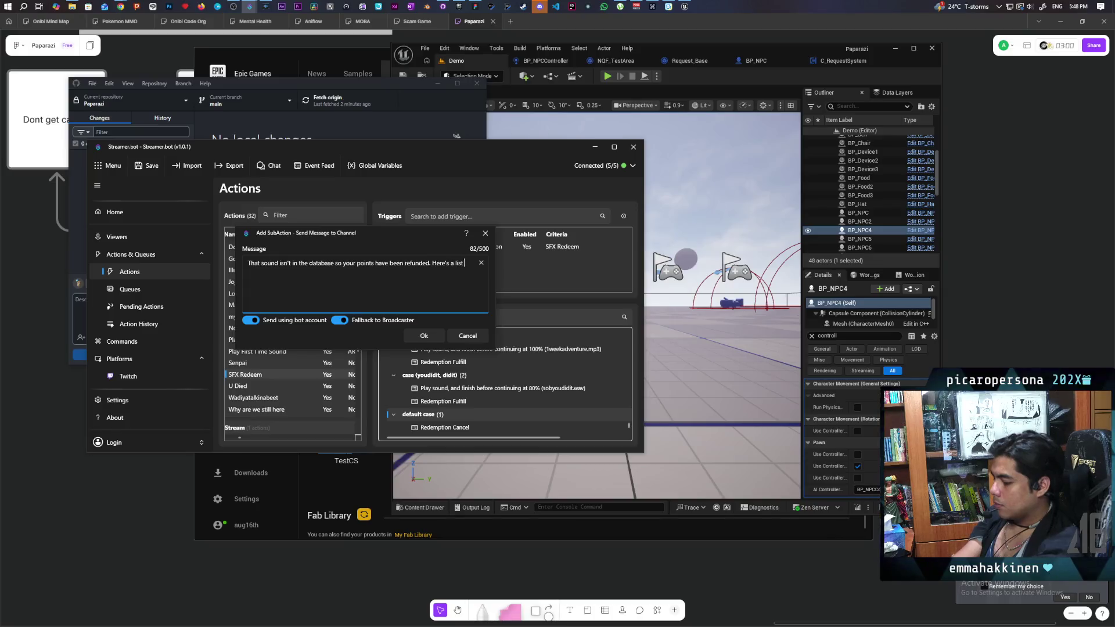
type("va")
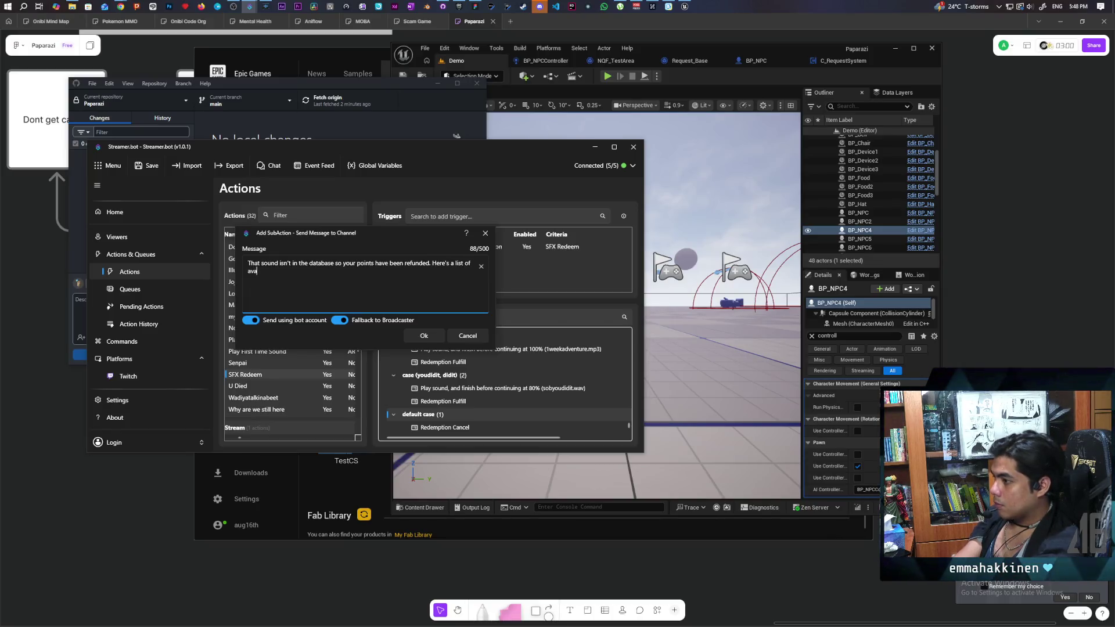
type("ilable sounds")
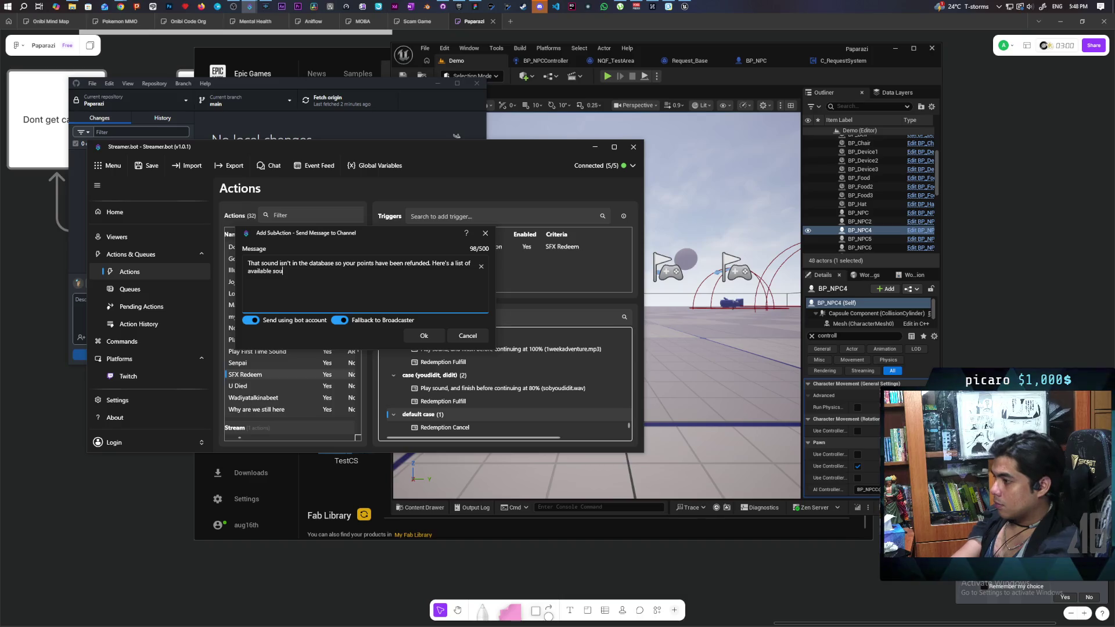
left_click(424, 336)
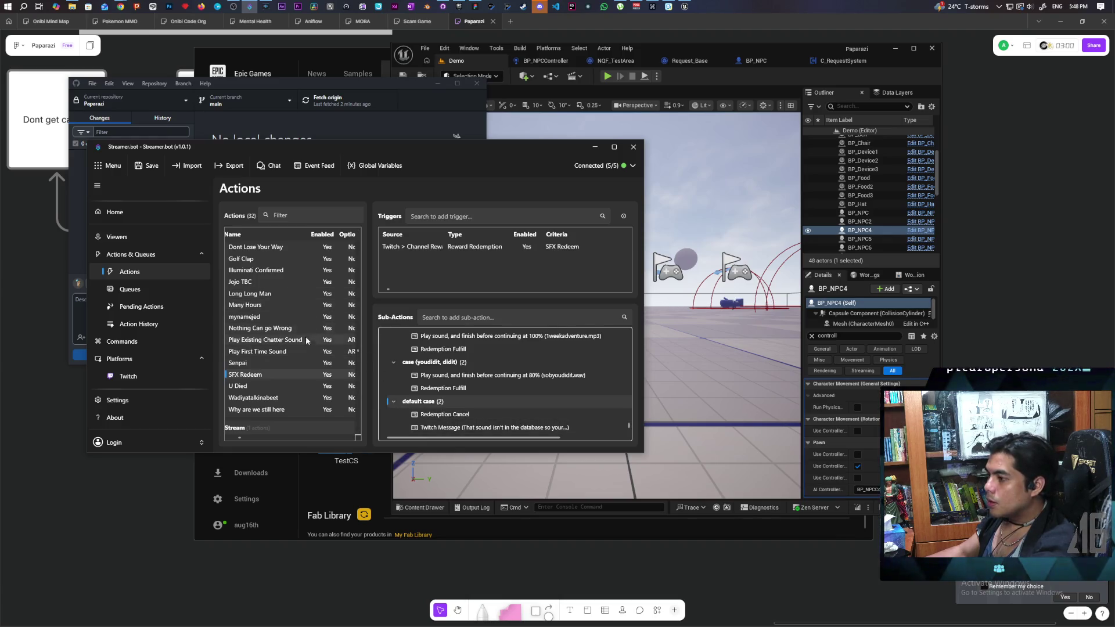
left_click(146, 167)
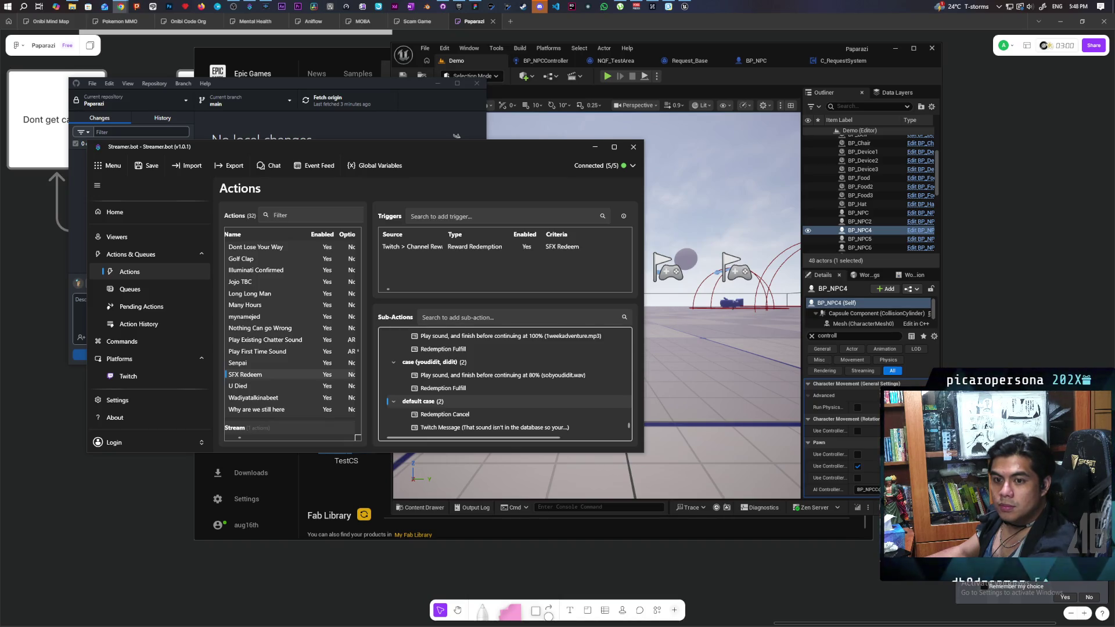
Append the pastebin sounds link to the refund message, save, and return to Unreal.
double_click(495, 430)
left_click(341, 274)
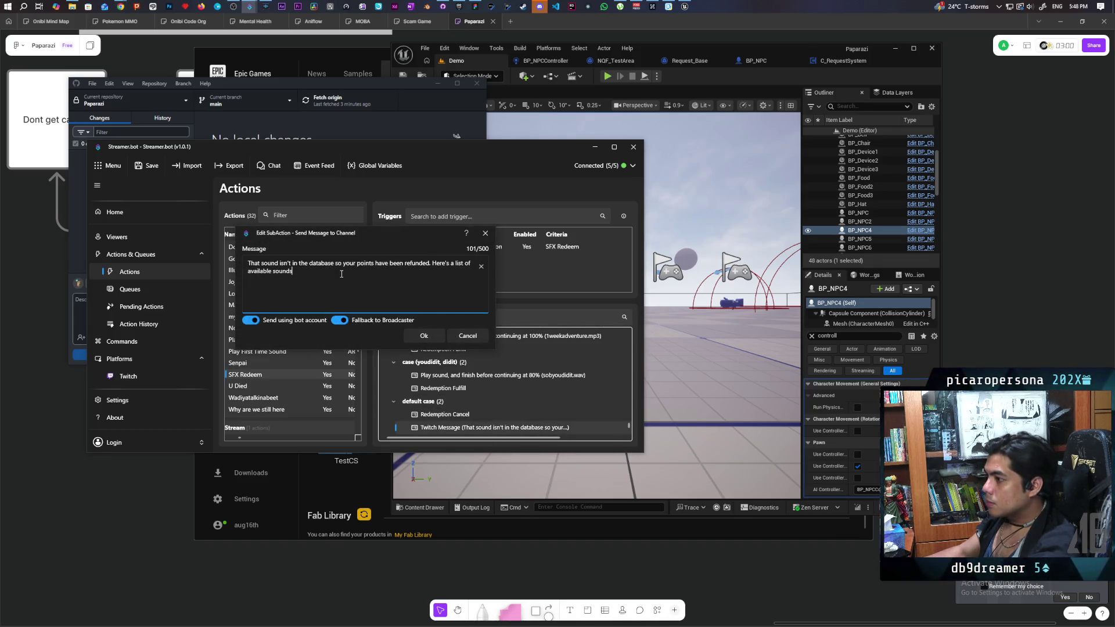
type("https://pastebin.com/pSJqYBWC")
left_click(424, 336)
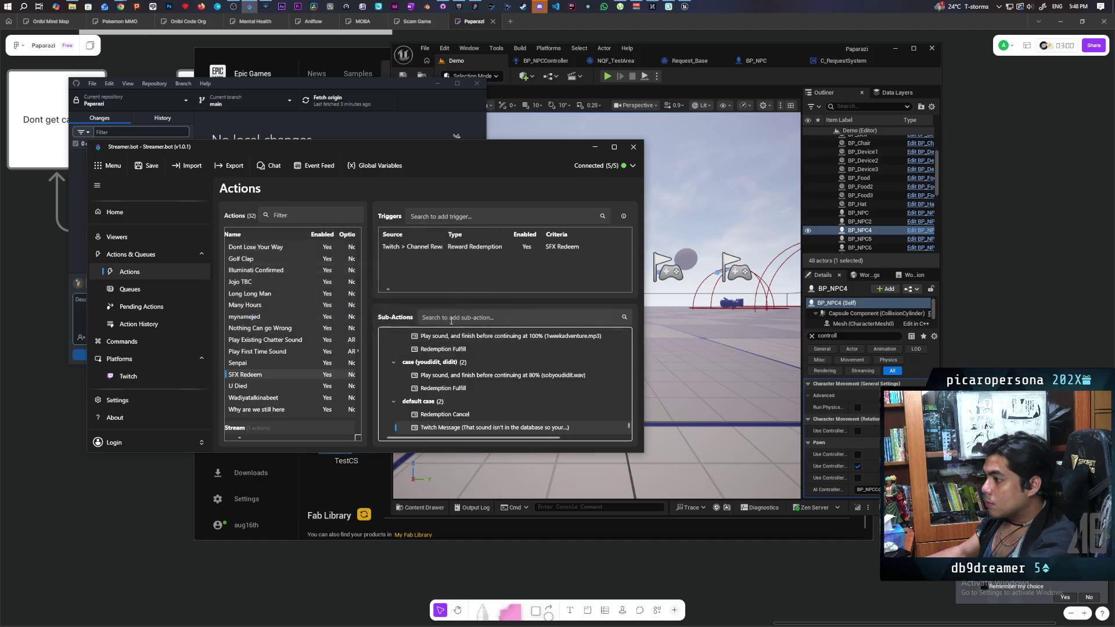
left_click(148, 165)
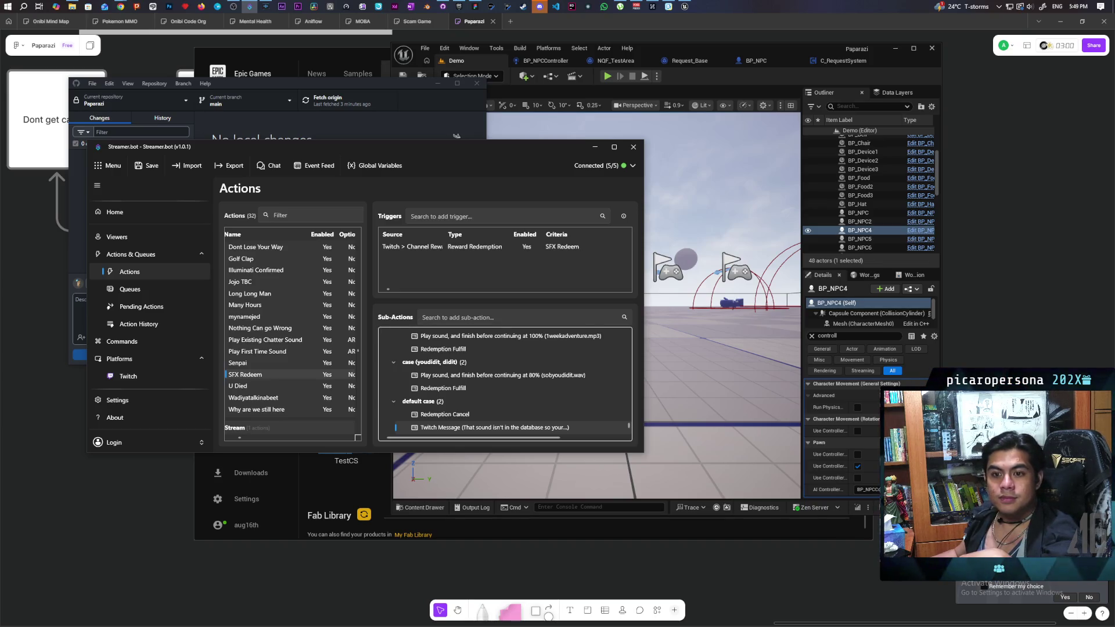
left_click(147, 166)
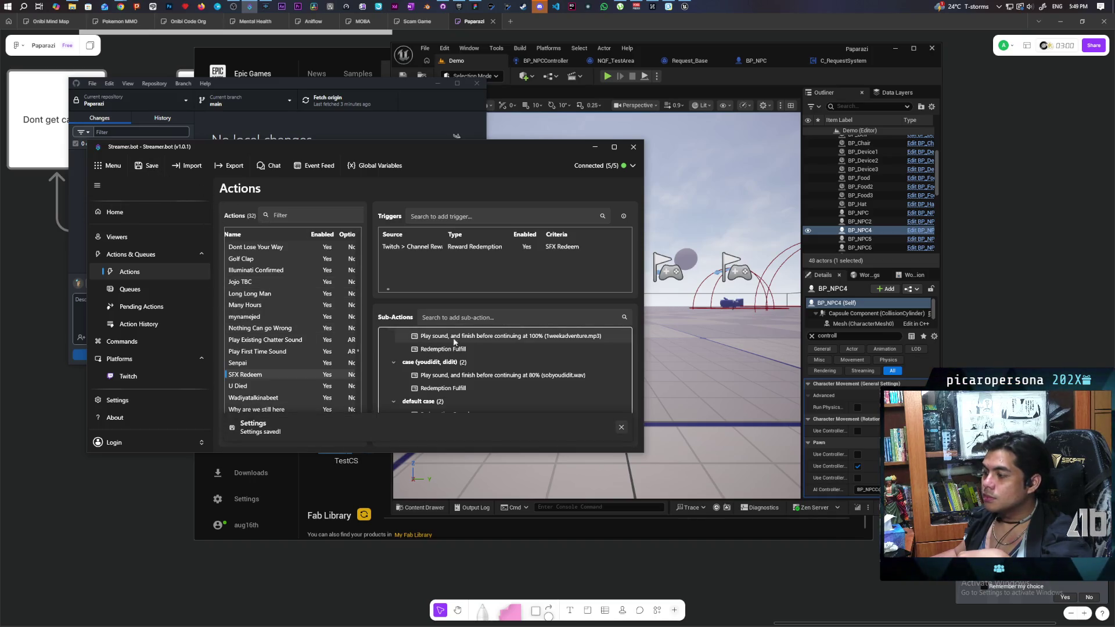
left_click(424, 404)
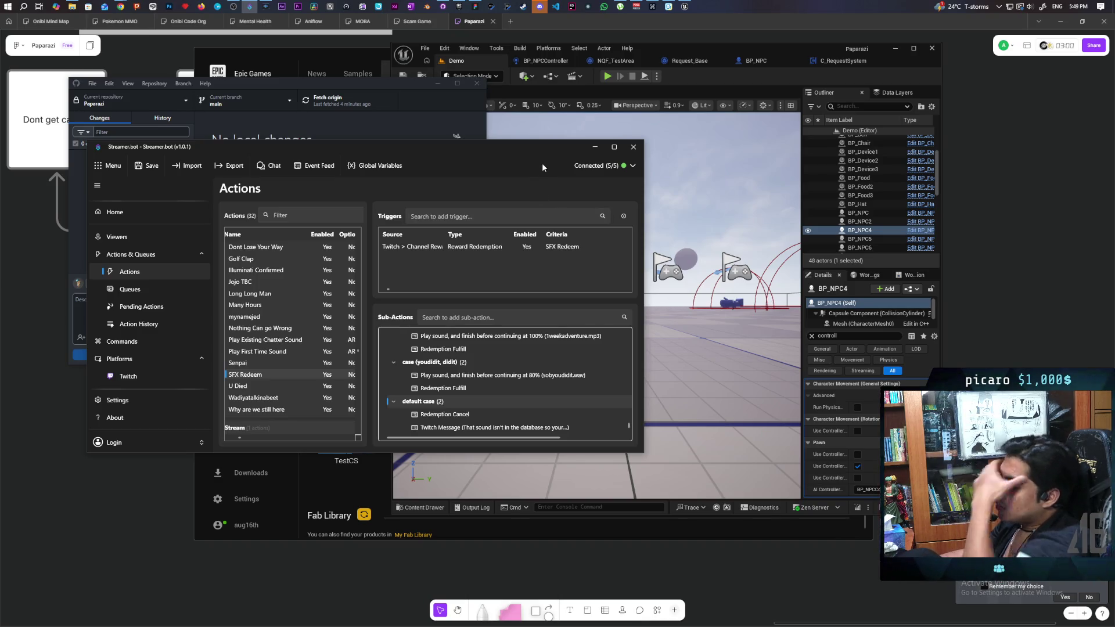
left_click(734, 75)
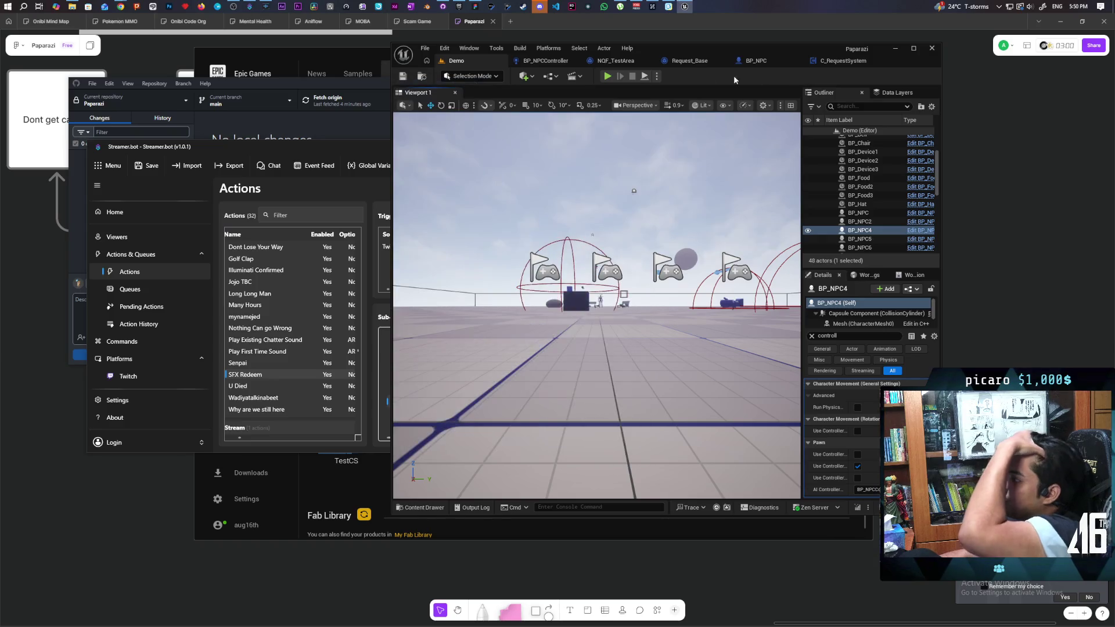
Confirm GitHub Desktop has no local changes, then focus the viewport on BP_NPC4 in Unreal.
left_click(274, 84)
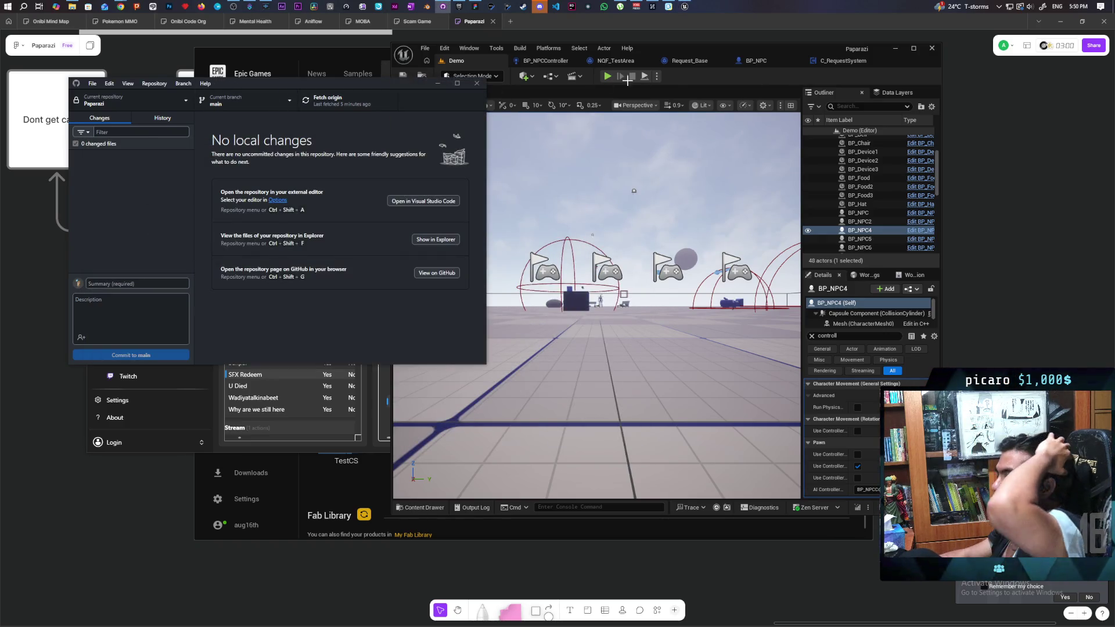
left_click(726, 79)
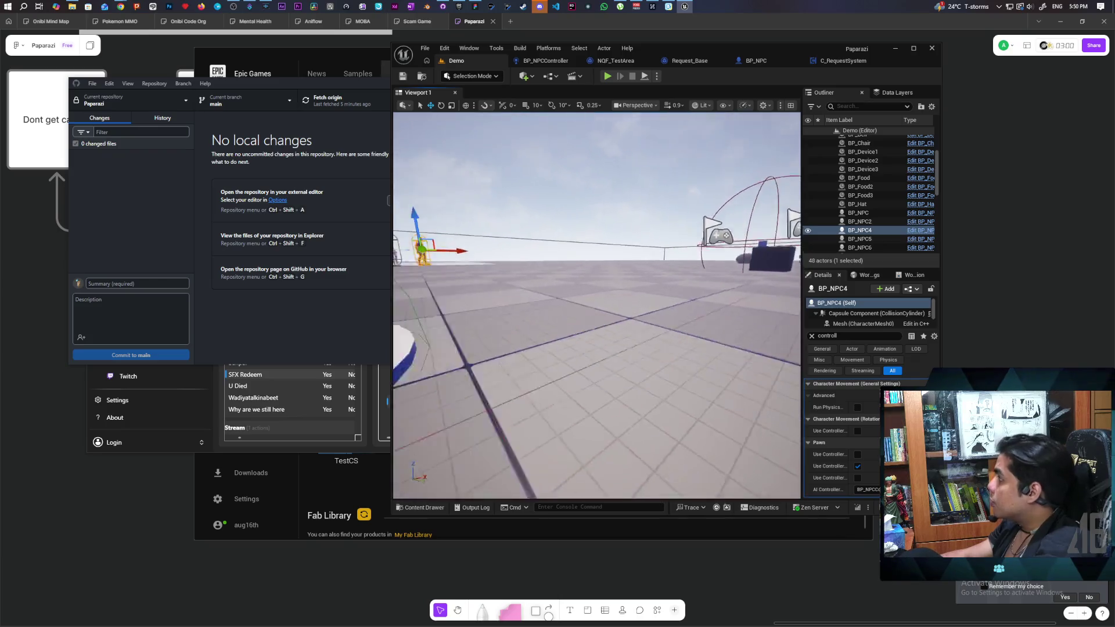
key("f")
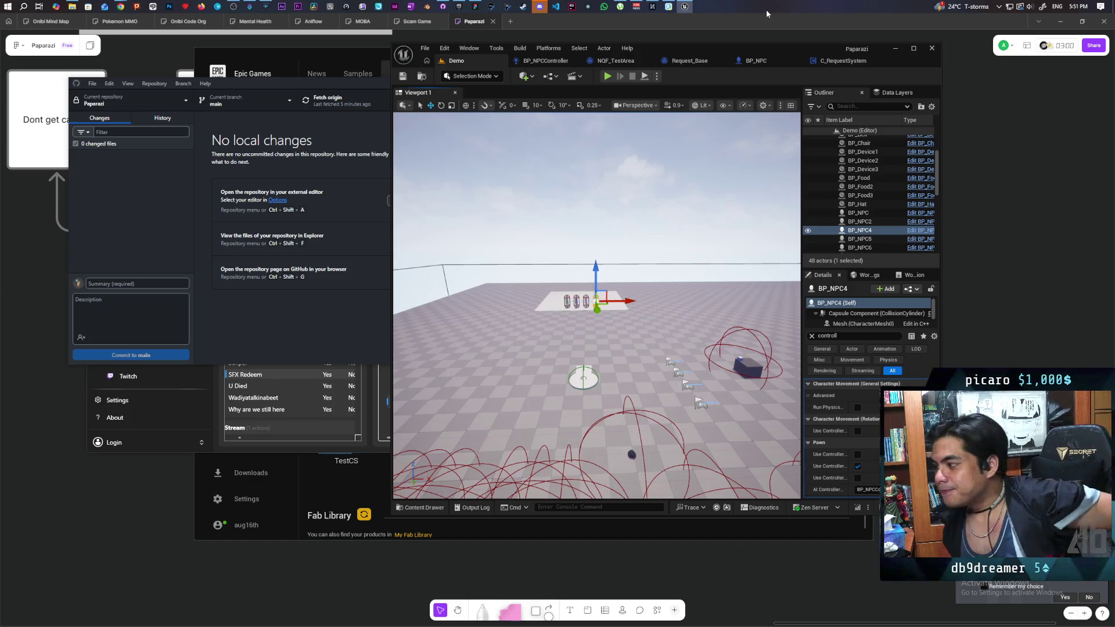
Start a three-client play-test and walk the box character onto the NPC platform.
left_click(606, 77)
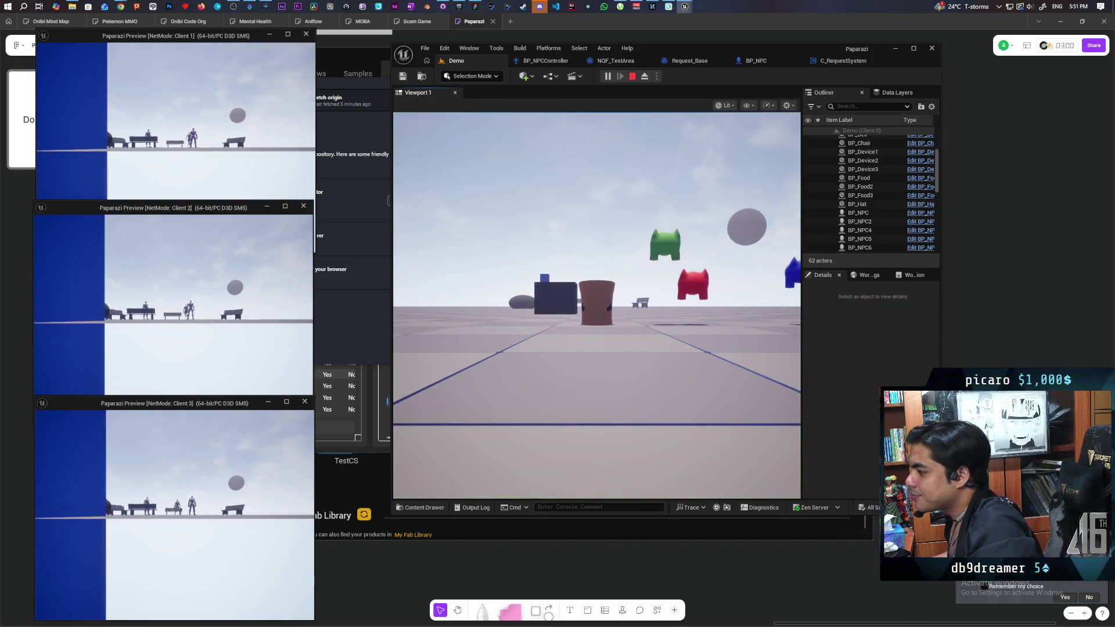
key("Caps_Lock")
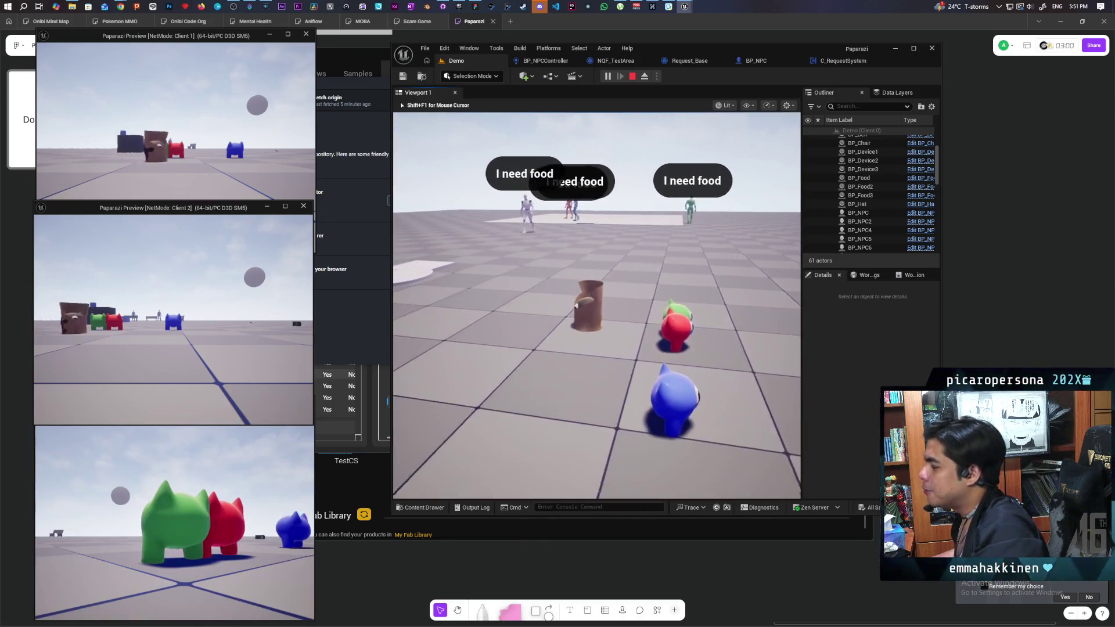
key("s")
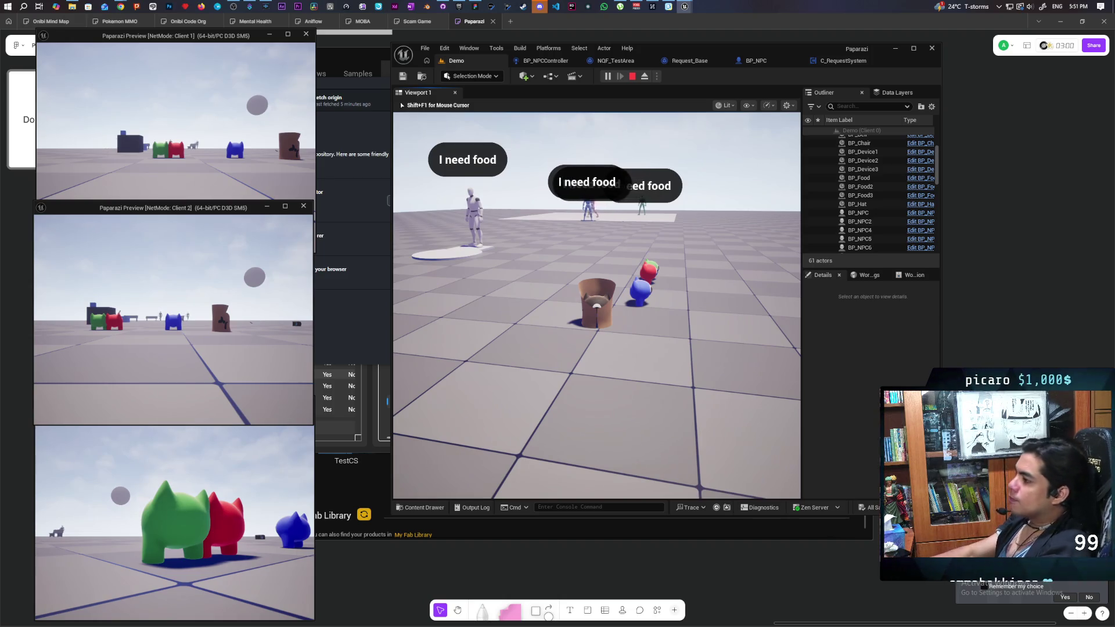
key("a")
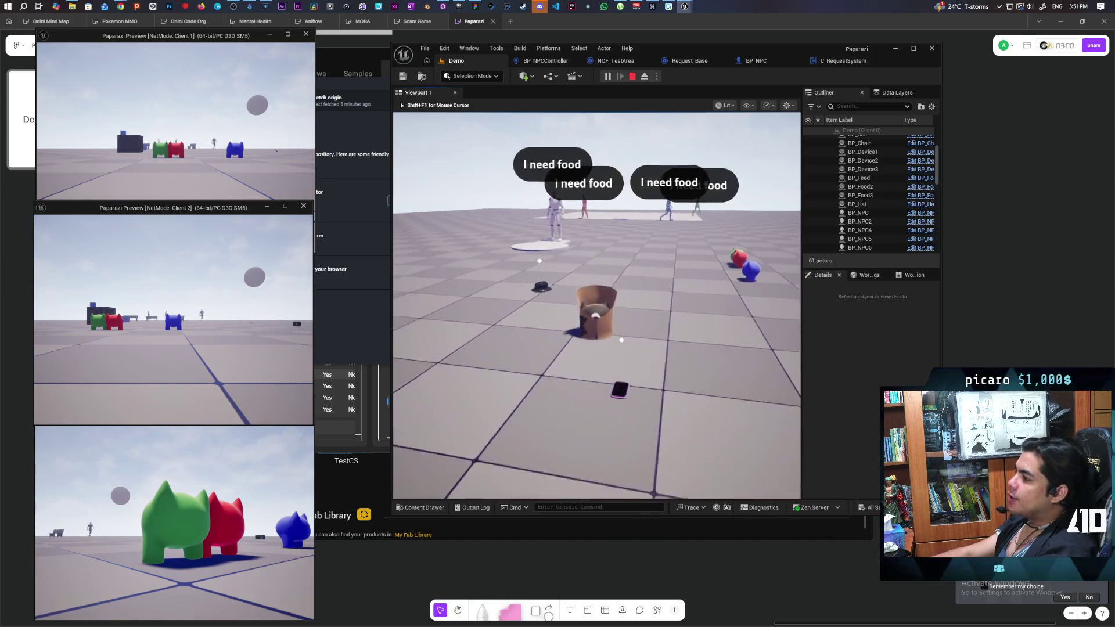
key("a")
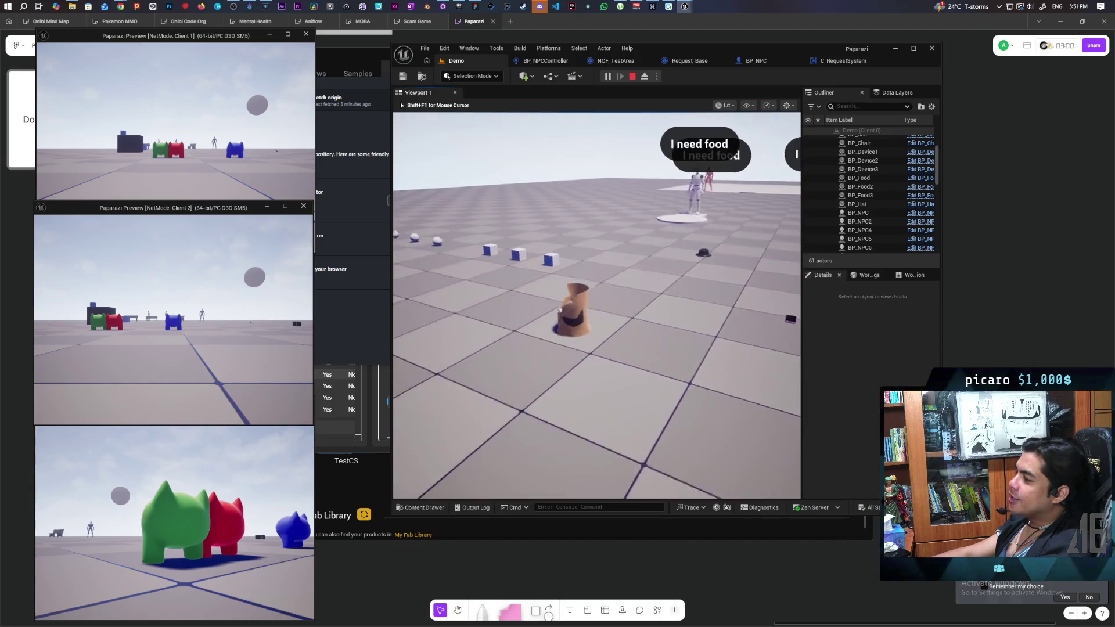
key("a")
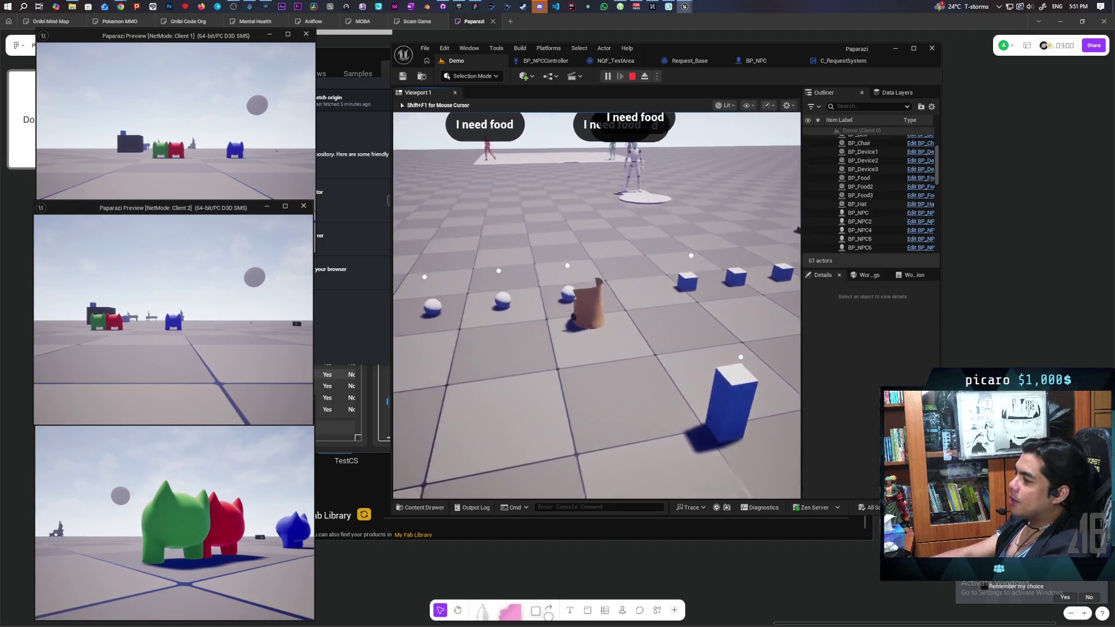
key("a")
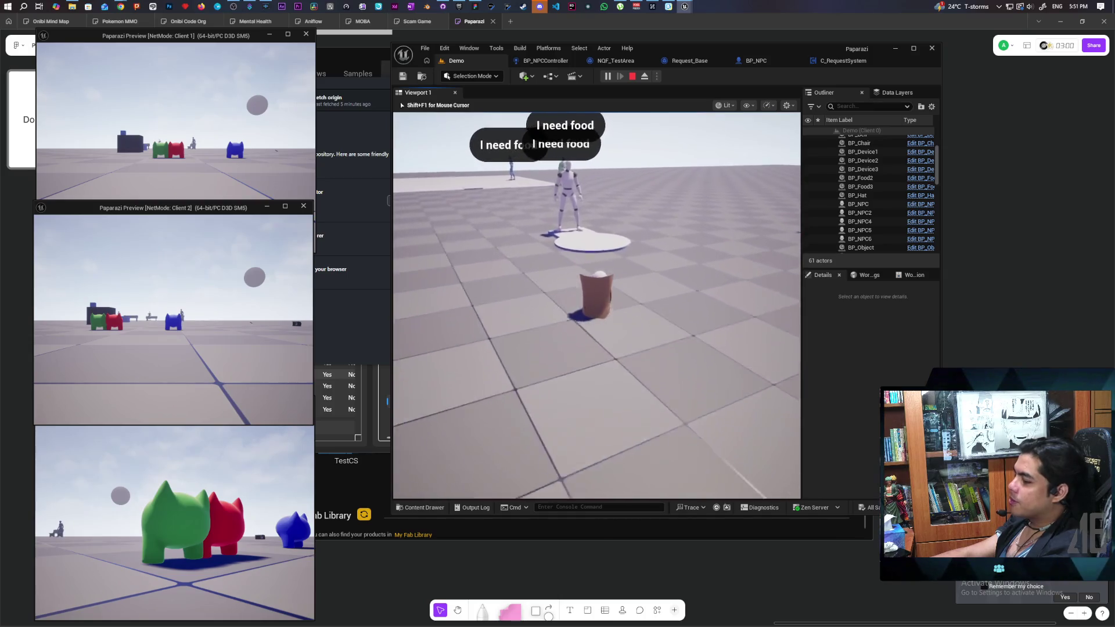
key("w")
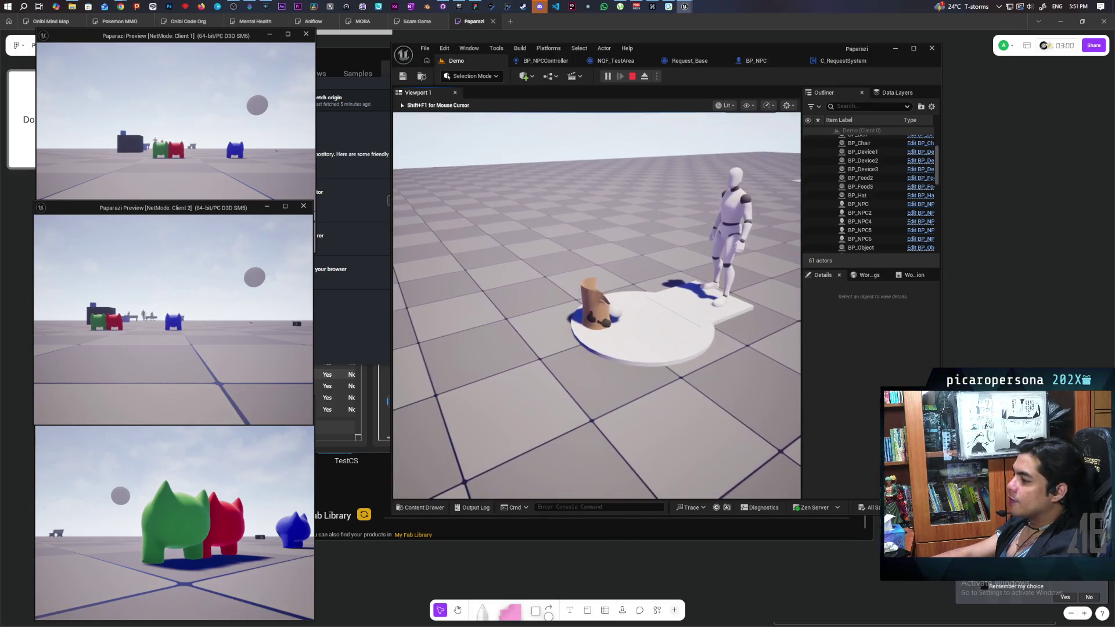
Pick up a white cube and deliver it to the NPC until 'Request Completed' shows, then end the session.
key("a")
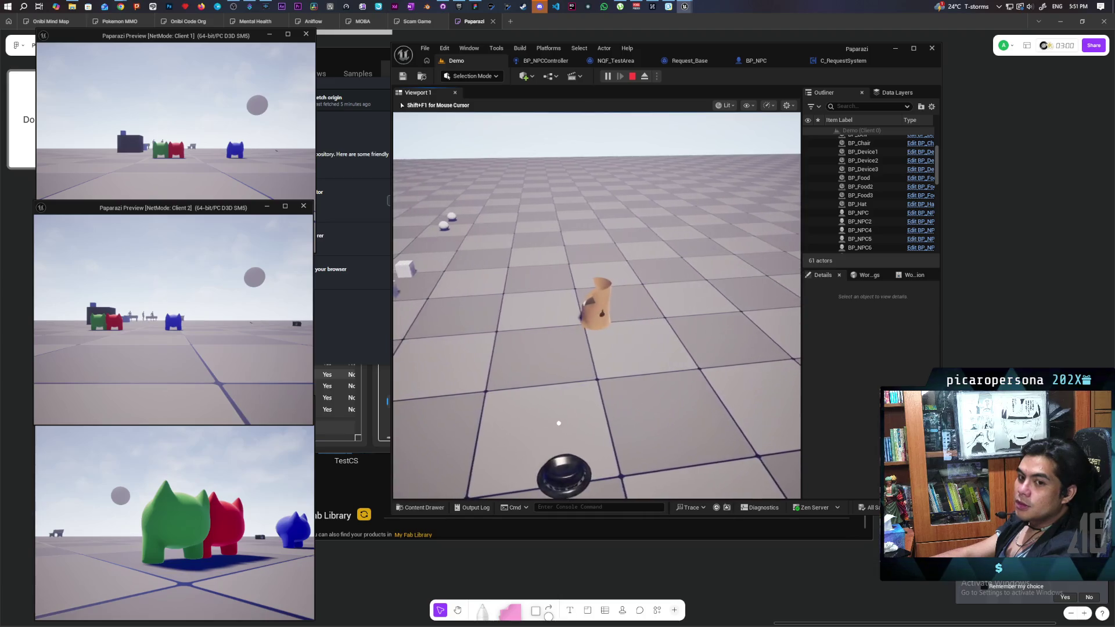
key("a")
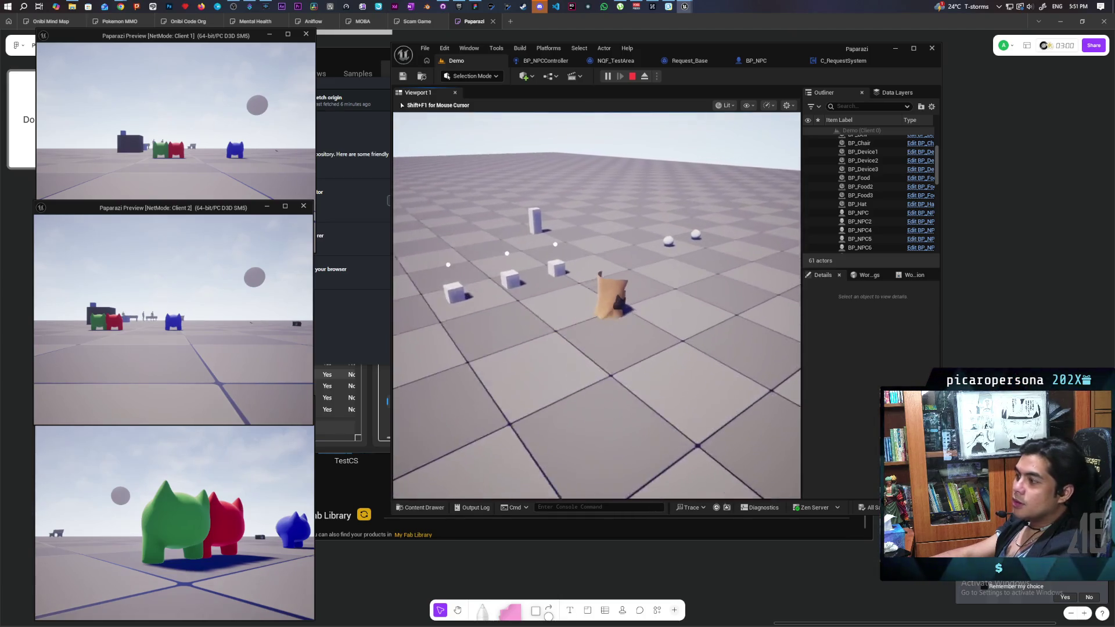
key("w")
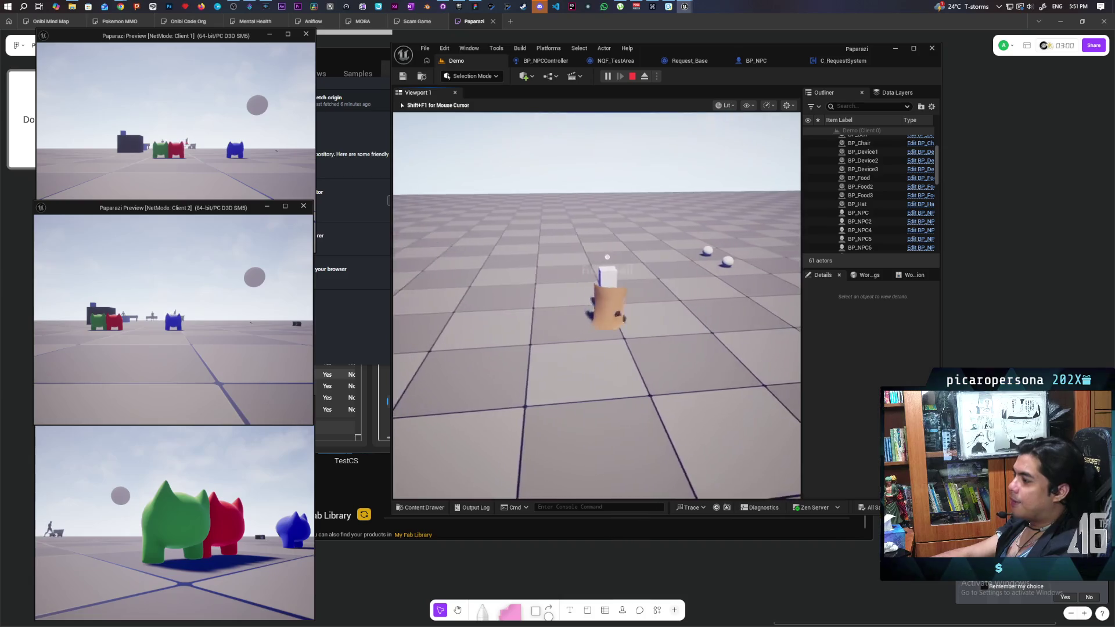
key("w")
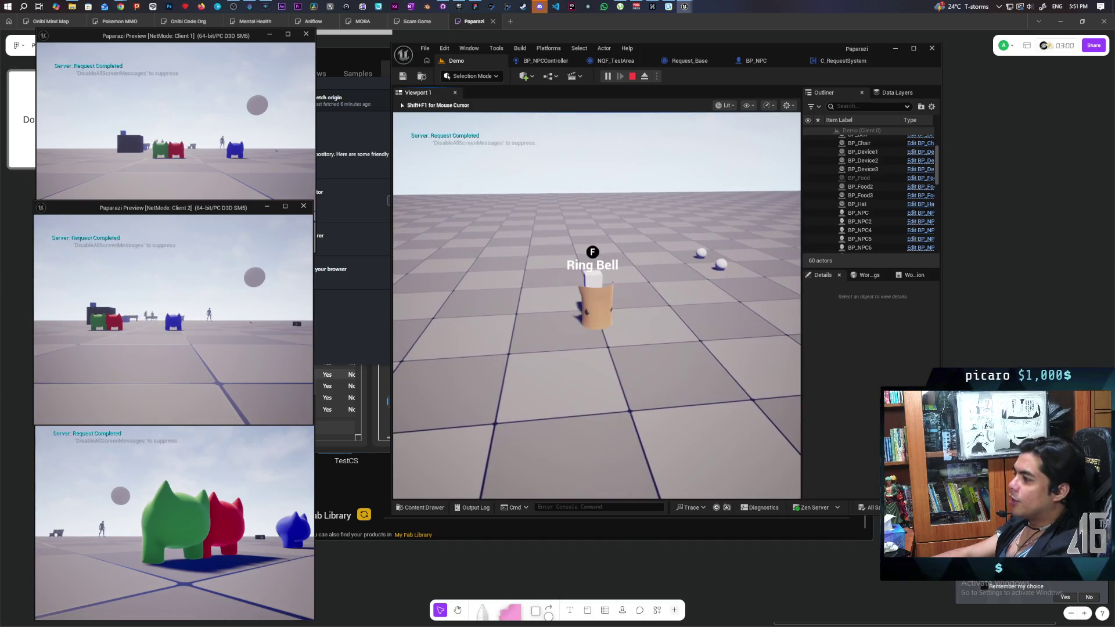
key("d")
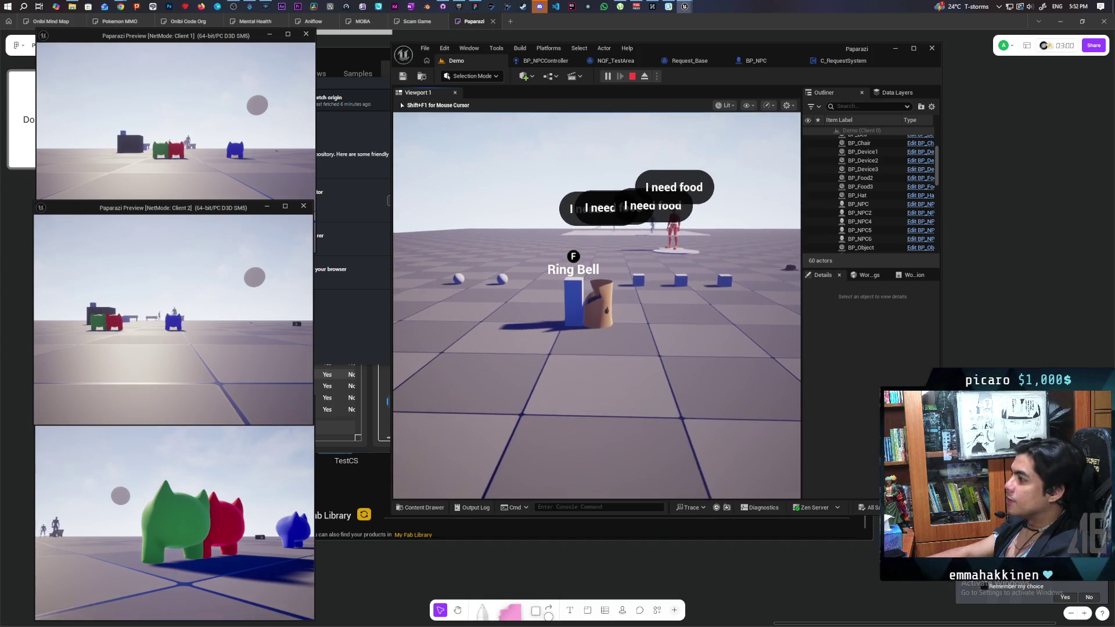
key("Escape")
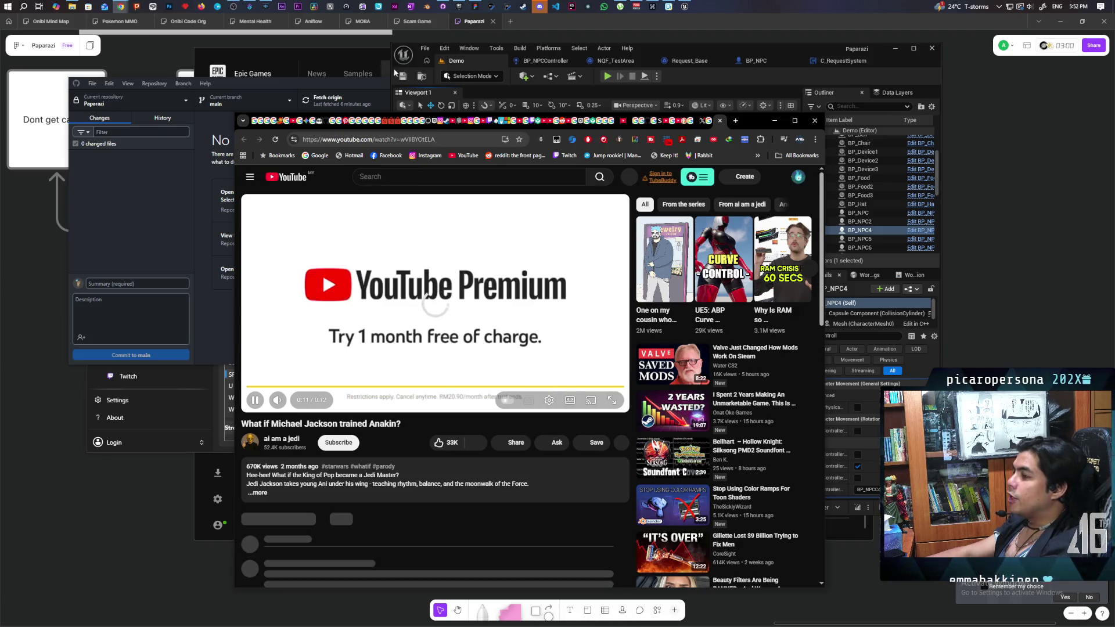
Finish the Michael Jackson and Anakin parody video, go back to the Nav Area Classes result, and minimize Chrome.
mouse_move(126, 7)
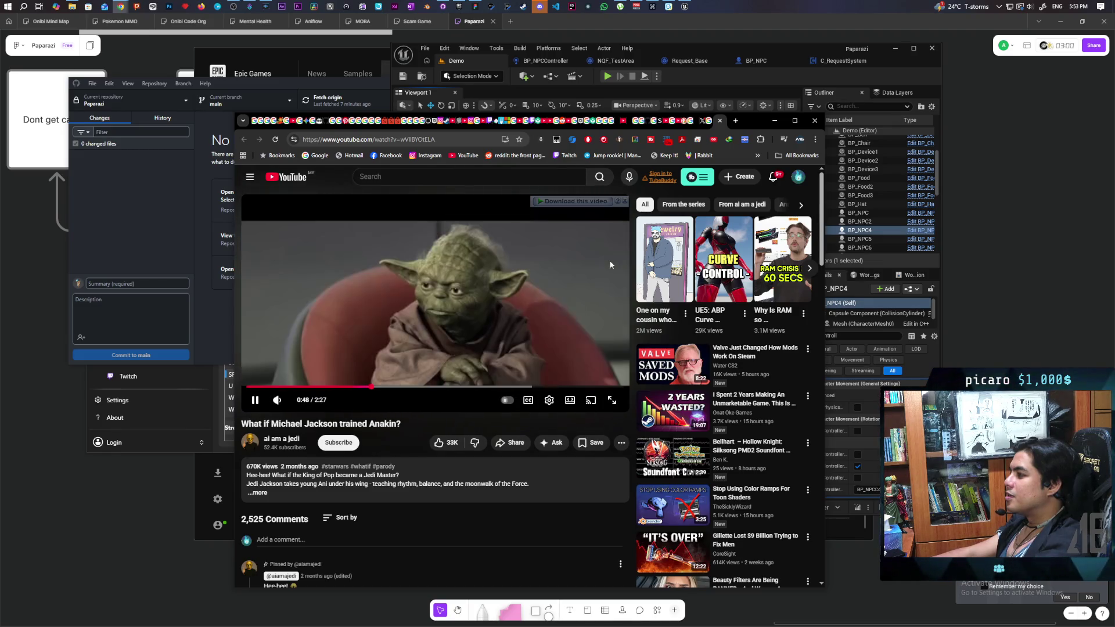
key("alt+Left")
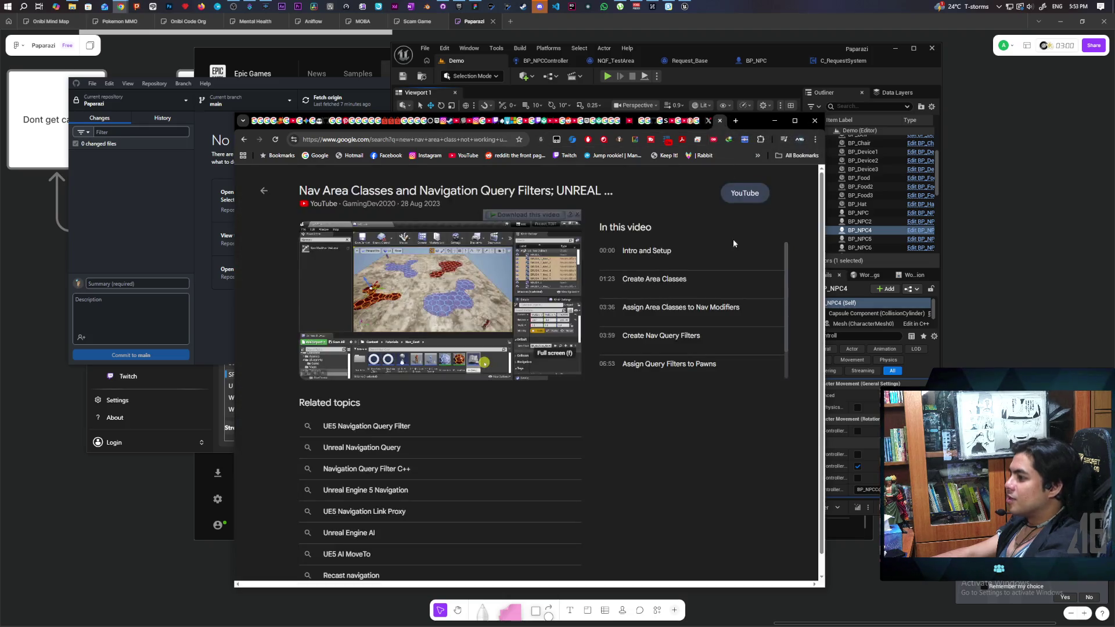
left_click(774, 121)
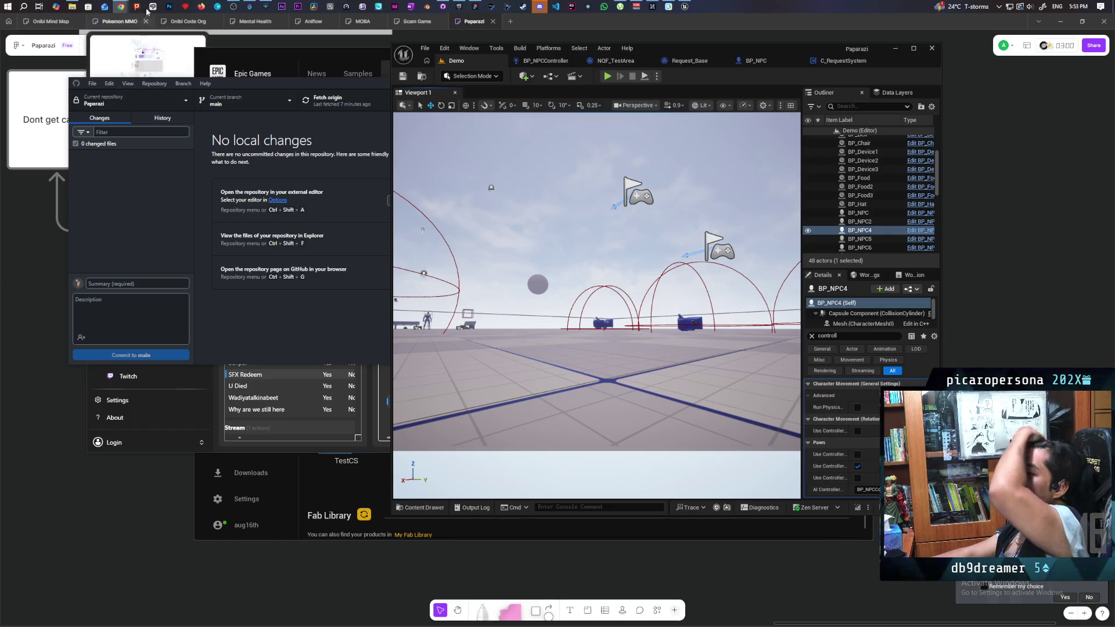
Bring the YouTube browser window forward and switch to the ExeKiller Official Gameplay Overview Trailer tab.
mouse_move(120, 5)
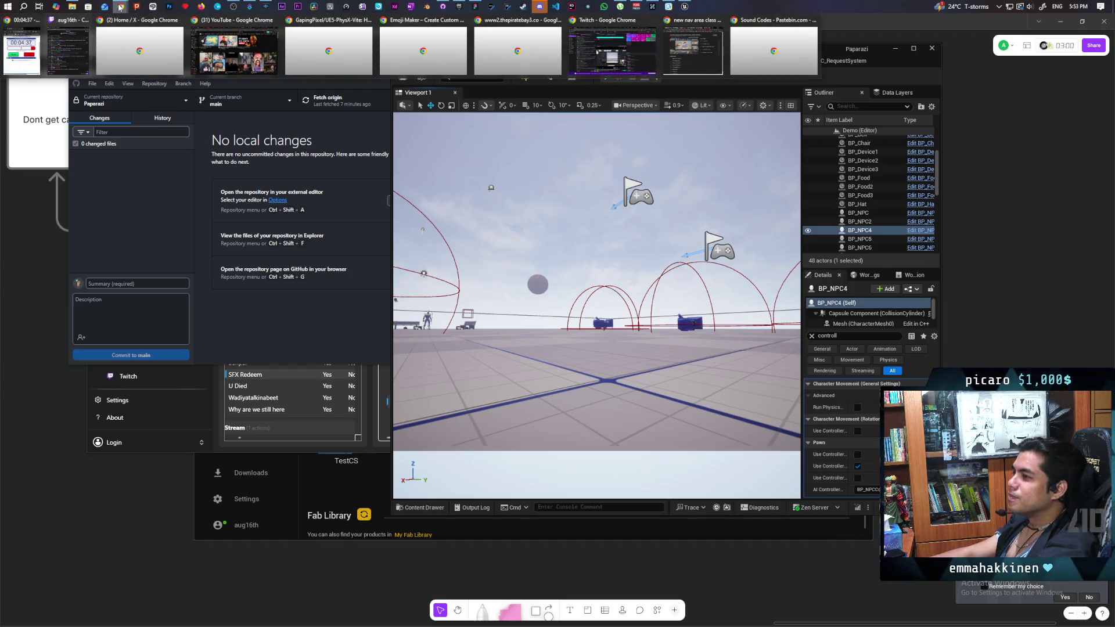
left_click(241, 57)
left_click(256, 25)
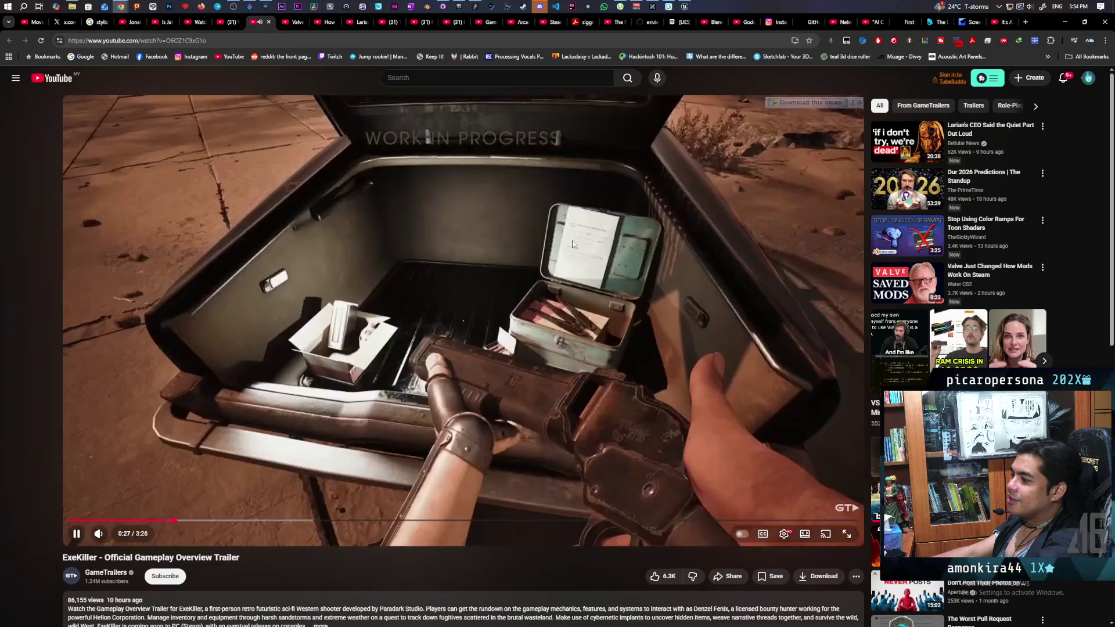
Pause the ExeKiller trailer at 0:28.
left_click(572, 244)
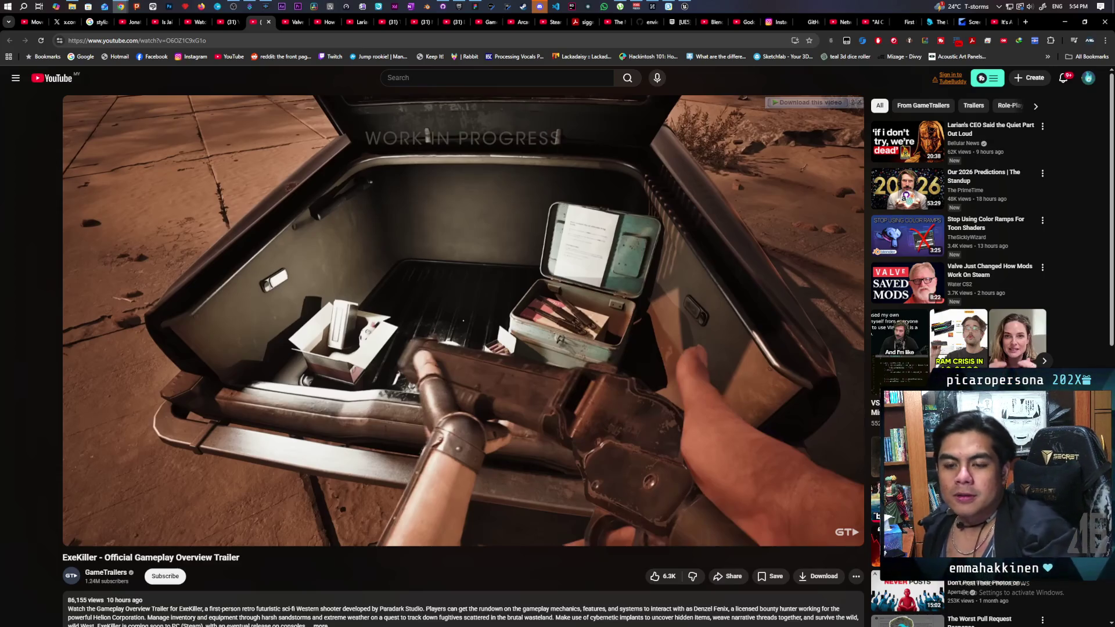
mouse_move(598, 230)
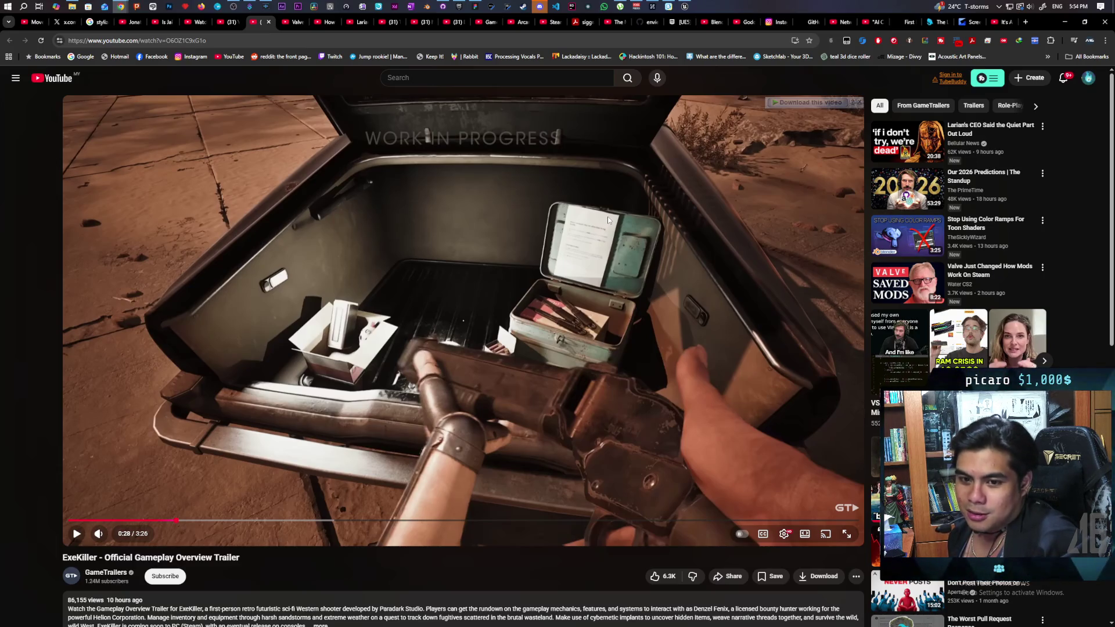
Let the ExeKiller trailer play to its 3:26 end, then switch to the 'Valve Just Changed How Mods Work On Steam' tab.
left_click(586, 179)
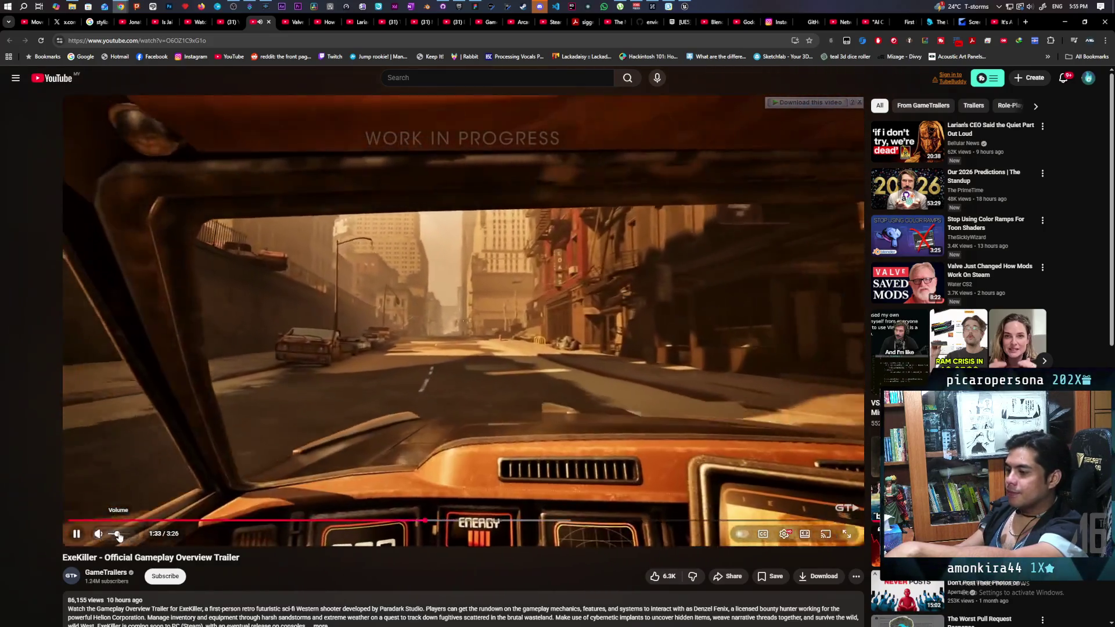
mouse_move(116, 535)
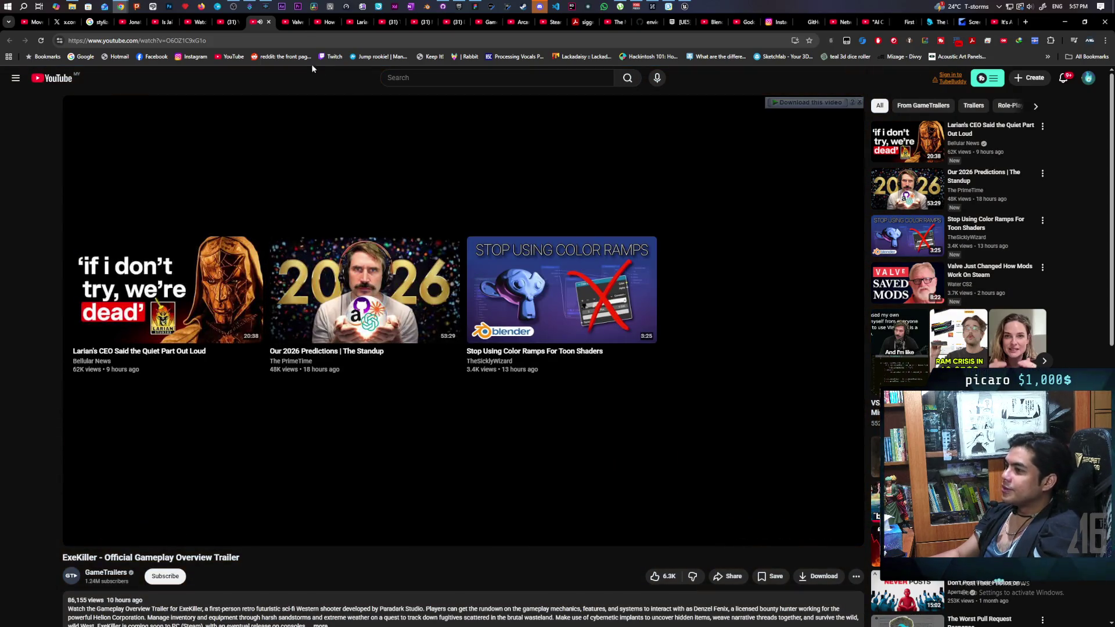
left_click(297, 26)
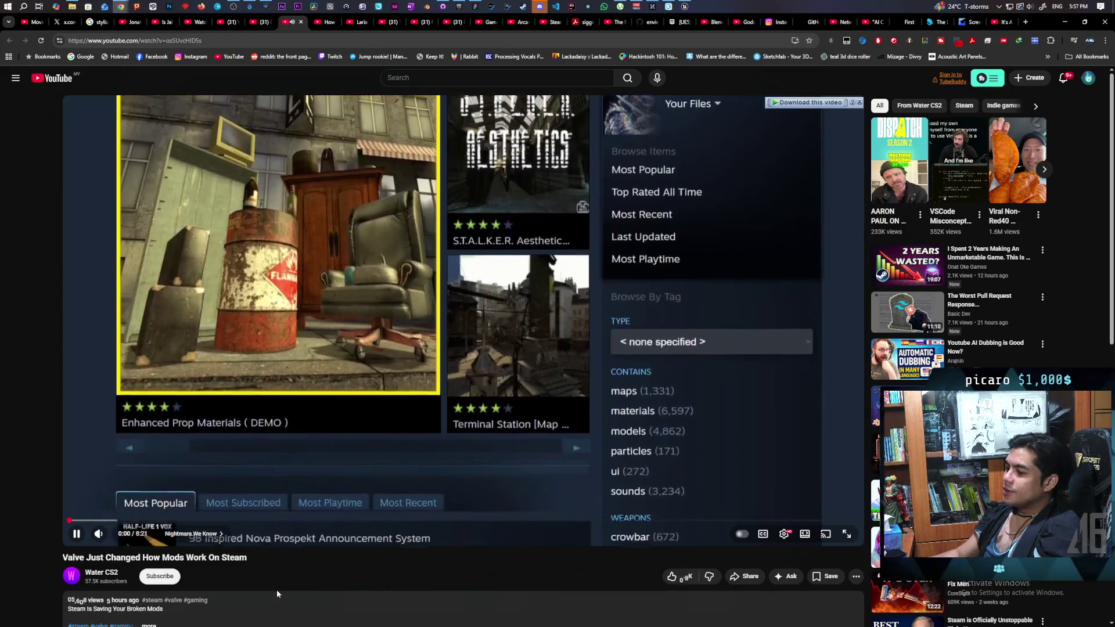
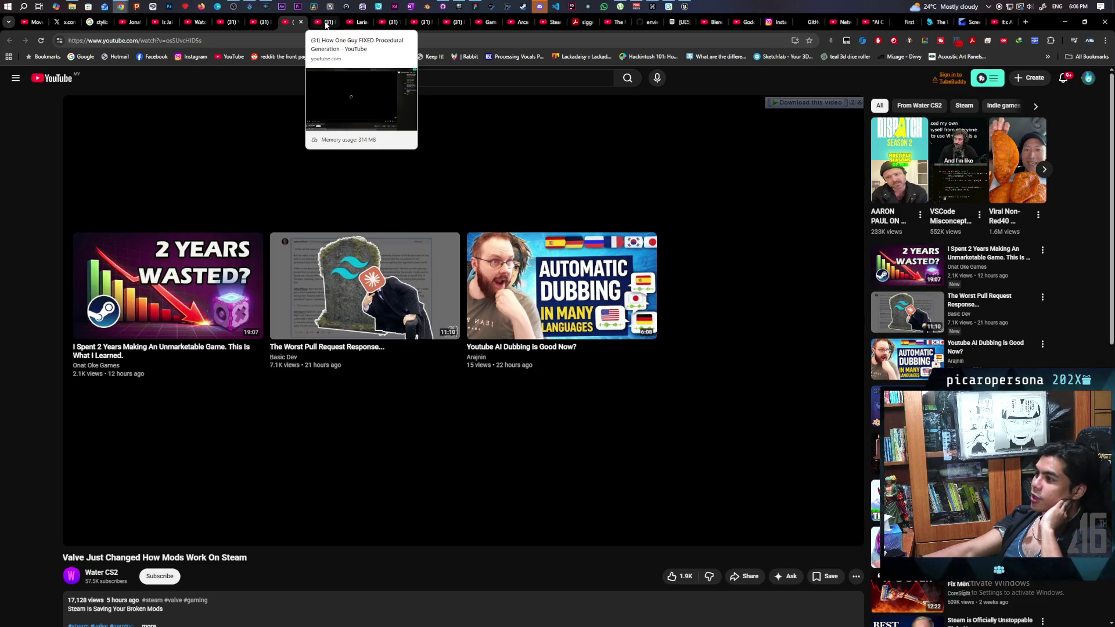
Switch to the 'How One Guy FIXED Procedural Generation' browser tab so its video plays.
left_click(326, 23)
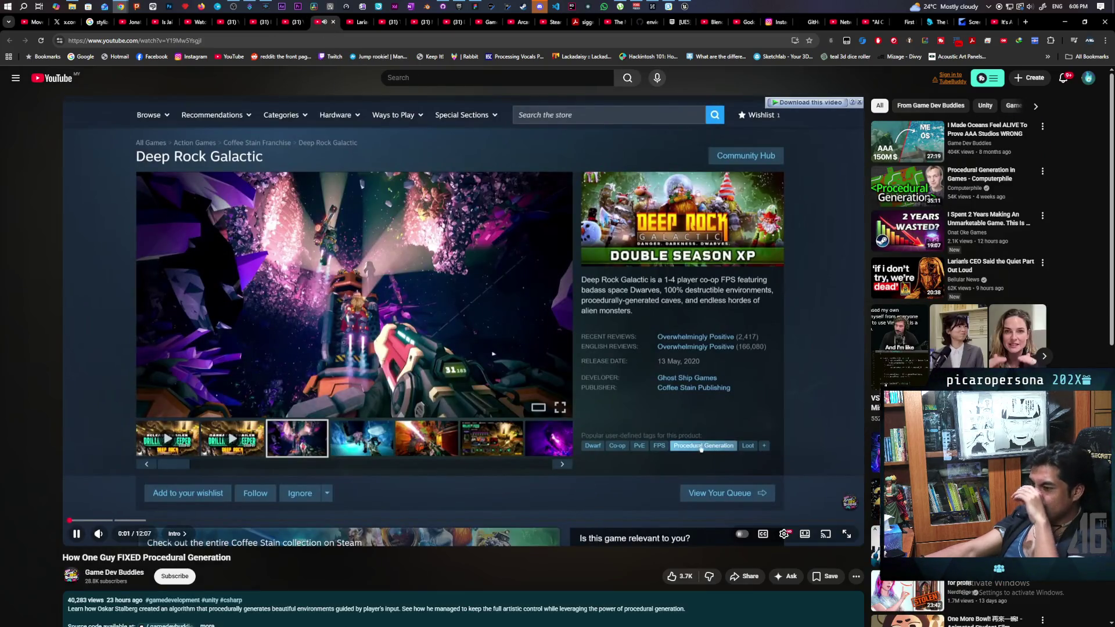